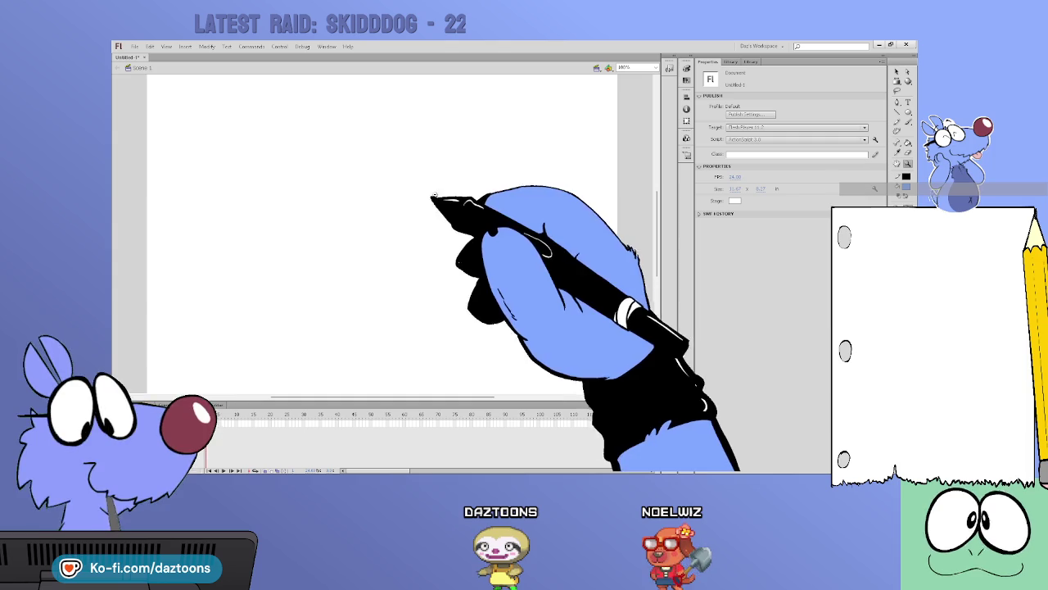
Zoom out, return the stage to 100% and pick the blue Brush tool
{"action": "key", "text": "ctrl+minus"}
{"action": "left_click", "coordinate": [301, 225]}
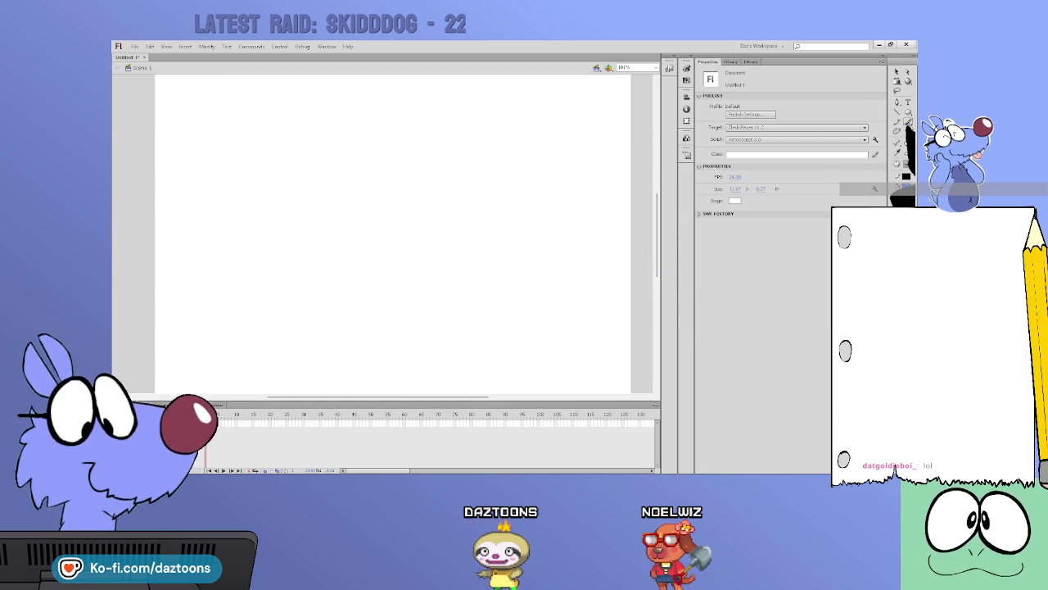
{"action": "left_click", "coordinate": [908, 122]}
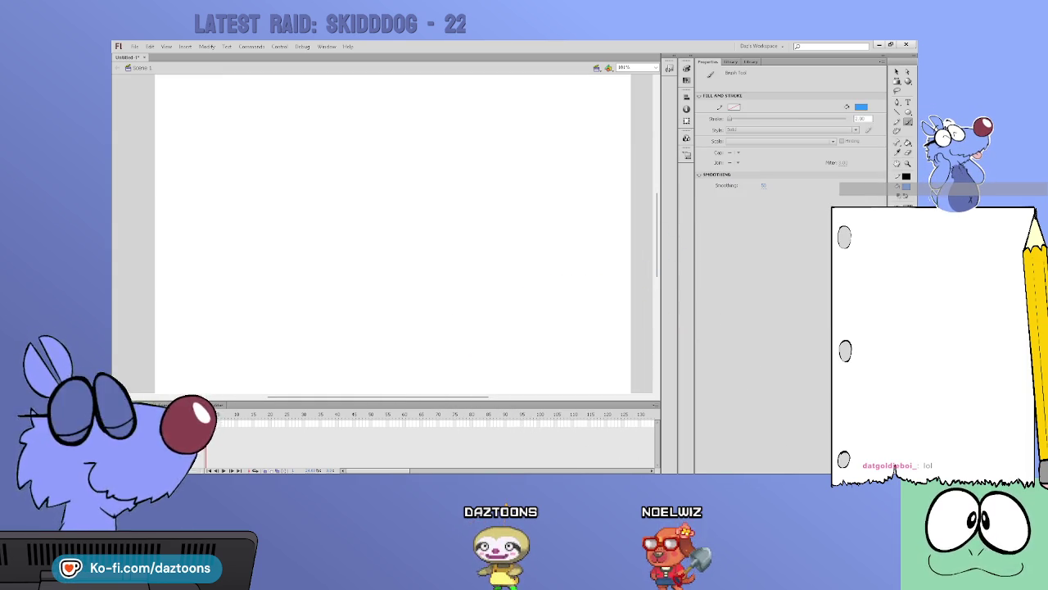
Brush a few trial blue head arcs and undo them all, leaving the stage empty
{"action": "mouse_move", "coordinate": [401, 140]}
{"action": "left_mouse_down"}
{"action": "mouse_move", "coordinate": [355, 295]}
{"action": "mouse_move", "coordinate": [410, 152]}
{"action": "left_mouse_up"}
{"action": "key", "text": "ctrl+z"}
{"action": "left_click_drag", "start_coordinate": [375, 119], "coordinate": [304, 211]}
{"action": "key", "text": "ctrl+z"}
{"action": "mouse_move", "coordinate": [368, 128]}
{"action": "left_mouse_down"}
{"action": "mouse_move", "coordinate": [297, 291]}
{"action": "mouse_move", "coordinate": [376, 317]}
{"action": "mouse_move", "coordinate": [414, 270]}
{"action": "left_mouse_up"}
{"action": "left_click_drag", "start_coordinate": [426, 307], "coordinate": [472, 214]}
{"action": "key", "text": "ctrl+z"}
{"action": "key", "text": "ctrl+z"}
{"action": "key", "text": "ctrl+z"}
{"action": "left_click_drag", "start_coordinate": [367, 104], "coordinate": [421, 205]}
{"action": "key", "text": "ctrl+z"}
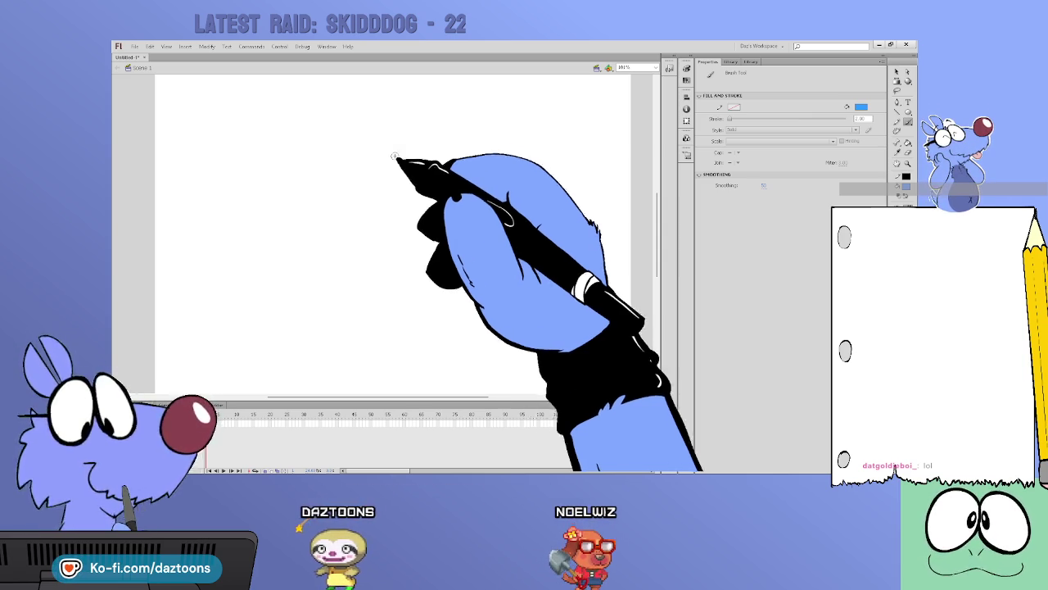
Brush a blue oval head with eyes, a bun-like ear and spiky hair, undoing rejected circles
{"action": "mouse_move", "coordinate": [358, 126]}
{"action": "left_mouse_down"}
{"action": "mouse_move", "coordinate": [326, 126]}
{"action": "mouse_move", "coordinate": [351, 112]}
{"action": "mouse_move", "coordinate": [373, 139]}
{"action": "mouse_move", "coordinate": [300, 127]}
{"action": "mouse_move", "coordinate": [362, 131]}
{"action": "mouse_move", "coordinate": [398, 152]}
{"action": "mouse_move", "coordinate": [343, 219]}
{"action": "left_mouse_up"}
{"action": "key", "text": "ctrl+z"}
{"action": "key", "text": "ctrl+z"}
{"action": "key", "text": "ctrl+z"}
{"action": "key", "text": "ctrl+z"}
{"action": "key", "text": "ctrl+z"}
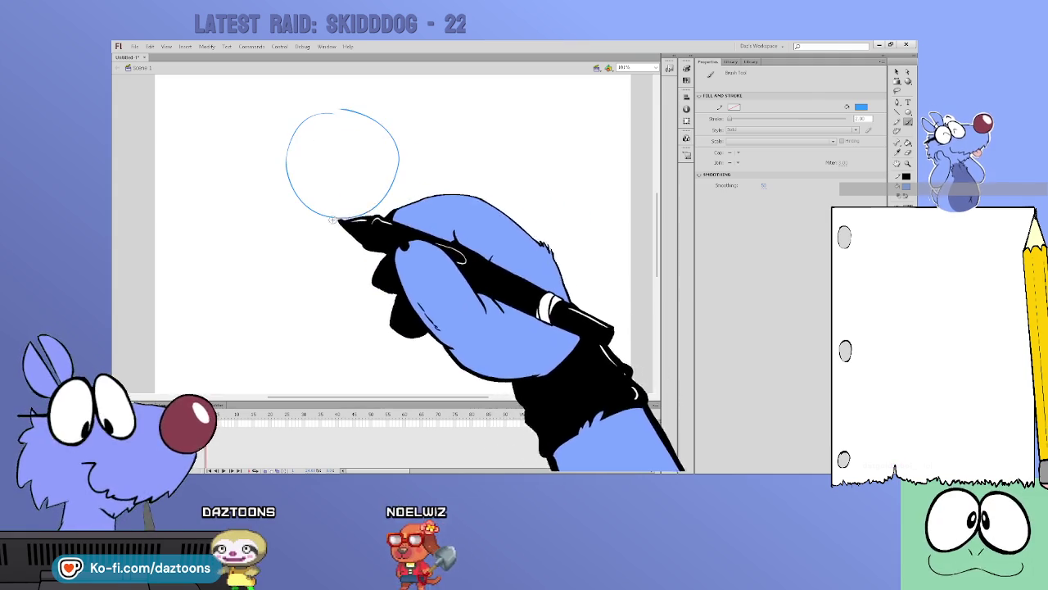
{"action": "key", "text": "ctrl+z"}
{"action": "mouse_move", "coordinate": [339, 98]}
{"action": "left_mouse_down"}
{"action": "mouse_move", "coordinate": [327, 110]}
{"action": "mouse_move", "coordinate": [360, 109]}
{"action": "left_mouse_up"}
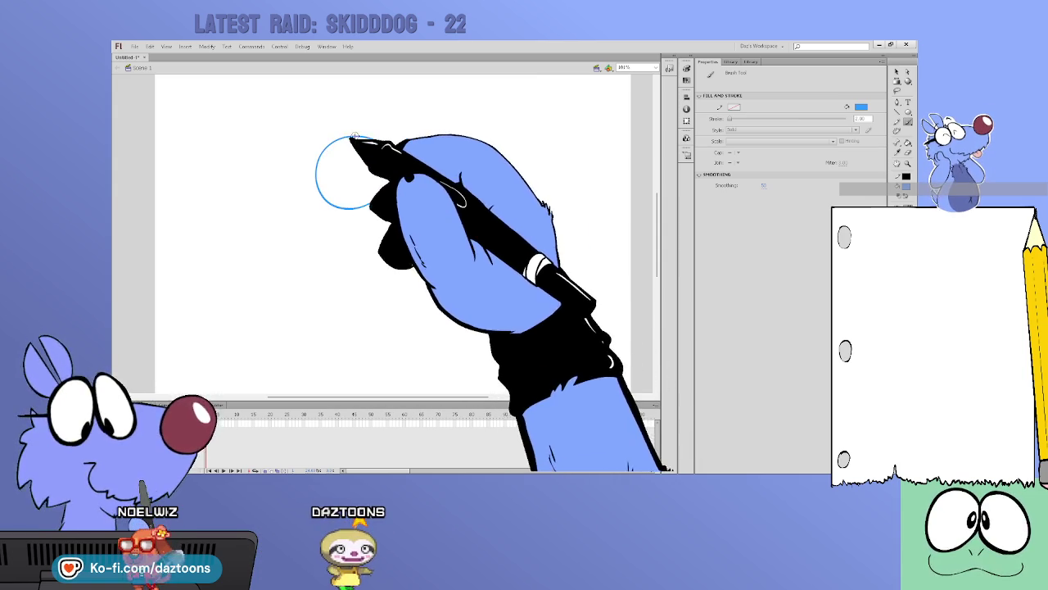
{"action": "mouse_move", "coordinate": [375, 135]}
{"action": "left_mouse_down"}
{"action": "mouse_move", "coordinate": [300, 134]}
{"action": "mouse_move", "coordinate": [296, 195]}
{"action": "mouse_move", "coordinate": [328, 199]}
{"action": "left_mouse_up"}
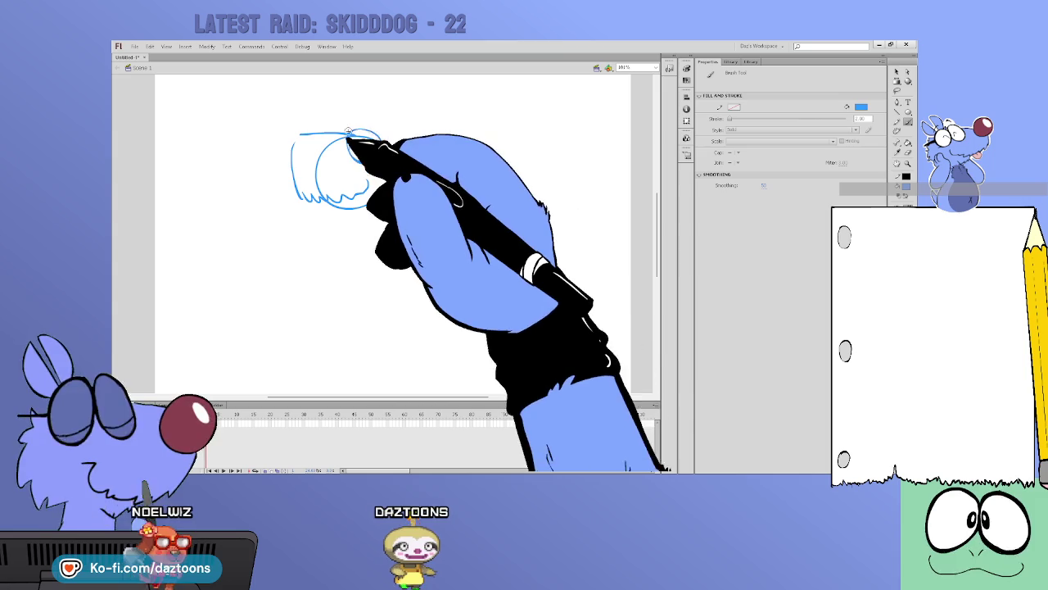
{"action": "mouse_move", "coordinate": [363, 140]}
{"action": "left_mouse_down"}
{"action": "mouse_move", "coordinate": [385, 159]}
{"action": "mouse_move", "coordinate": [378, 101]}
{"action": "mouse_move", "coordinate": [385, 135]}
{"action": "mouse_move", "coordinate": [422, 127]}
{"action": "mouse_move", "coordinate": [391, 176]}
{"action": "mouse_move", "coordinate": [417, 136]}
{"action": "mouse_move", "coordinate": [405, 151]}
{"action": "mouse_move", "coordinate": [401, 109]}
{"action": "mouse_move", "coordinate": [299, 155]}
{"action": "mouse_move", "coordinate": [303, 127]}
{"action": "left_mouse_up"}
{"action": "key", "text": "ctrl+z"}
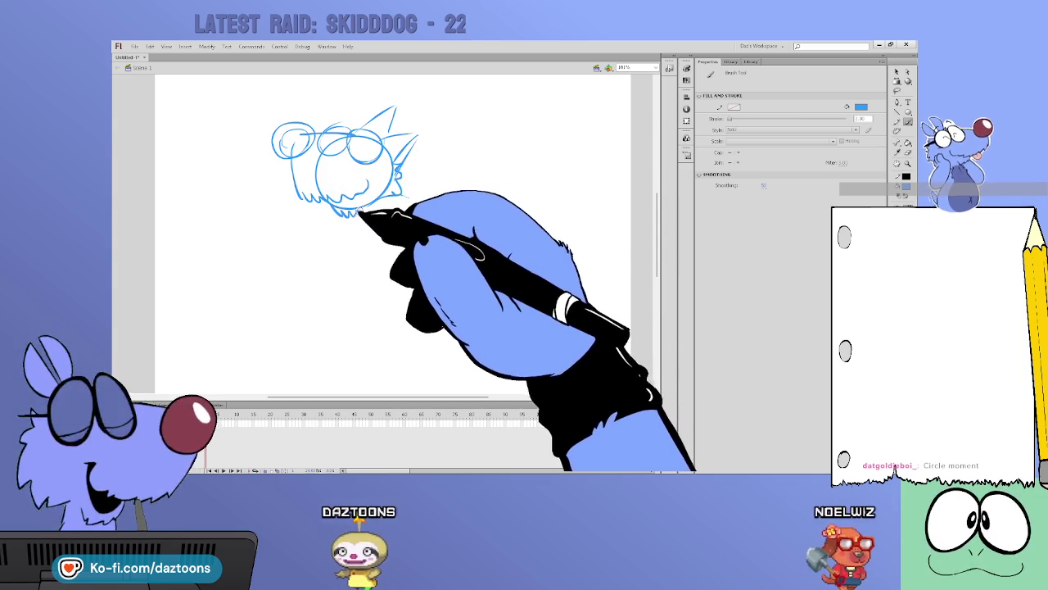
Sketch the arm tucked under the chin, undoing the stray body curves
{"action": "left_click_drag", "start_coordinate": [360, 217], "coordinate": [442, 256]}
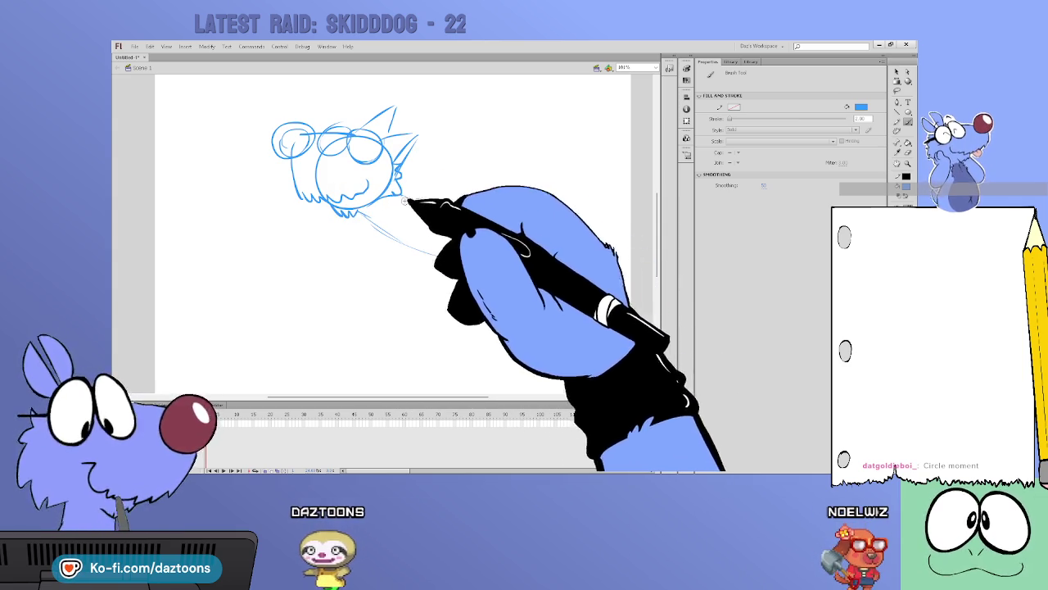
{"action": "left_click_drag", "start_coordinate": [409, 201], "coordinate": [547, 206]}
{"action": "left_click_drag", "start_coordinate": [414, 256], "coordinate": [512, 261]}
{"action": "mouse_move", "coordinate": [468, 127]}
{"action": "left_mouse_down"}
{"action": "mouse_move", "coordinate": [514, 168]}
{"action": "mouse_move", "coordinate": [490, 168]}
{"action": "left_mouse_up"}
{"action": "key", "text": "ctrl+z"}
{"action": "key", "text": "ctrl+z"}
{"action": "key", "text": "ctrl+z"}
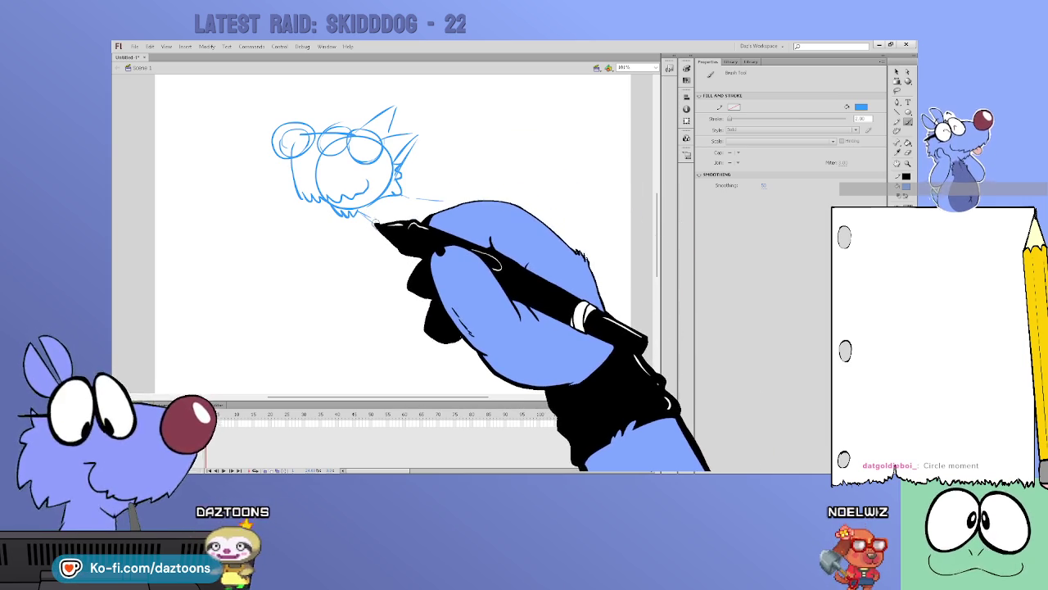
{"action": "left_click_drag", "start_coordinate": [365, 210], "coordinate": [387, 242]}
{"action": "mouse_move", "coordinate": [305, 209]}
{"action": "left_mouse_down"}
{"action": "mouse_move", "coordinate": [290, 249]}
{"action": "mouse_move", "coordinate": [375, 245]}
{"action": "left_mouse_up"}
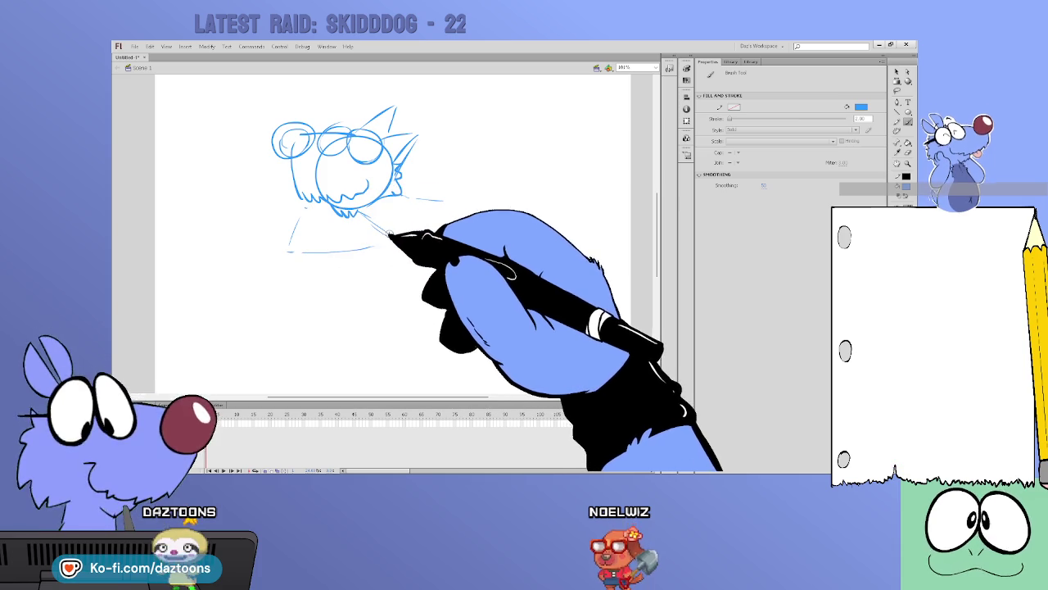
{"action": "mouse_move", "coordinate": [314, 214]}
{"action": "left_mouse_down"}
{"action": "mouse_move", "coordinate": [303, 258]}
{"action": "mouse_move", "coordinate": [378, 244]}
{"action": "mouse_move", "coordinate": [359, 231]}
{"action": "left_mouse_up"}
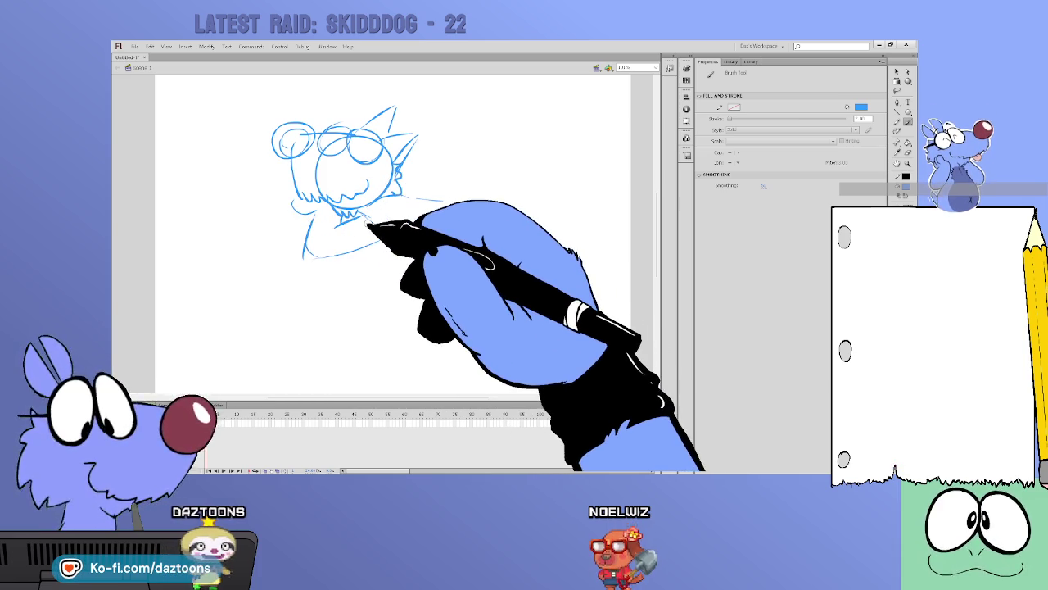
Rough in the body running right from the neck, the rounded hip and lower leg
{"action": "mouse_move", "coordinate": [352, 215]}
{"action": "left_mouse_down"}
{"action": "mouse_move", "coordinate": [463, 199]}
{"action": "mouse_move", "coordinate": [514, 207]}
{"action": "left_mouse_up"}
{"action": "mouse_move", "coordinate": [382, 233]}
{"action": "left_mouse_down"}
{"action": "mouse_move", "coordinate": [481, 275]}
{"action": "mouse_move", "coordinate": [518, 216]}
{"action": "left_mouse_up"}
{"action": "left_click_drag", "start_coordinate": [453, 208], "coordinate": [549, 258]}
{"action": "mouse_move", "coordinate": [491, 281]}
{"action": "left_mouse_down"}
{"action": "mouse_move", "coordinate": [533, 251]}
{"action": "mouse_move", "coordinate": [603, 264]}
{"action": "left_mouse_up"}
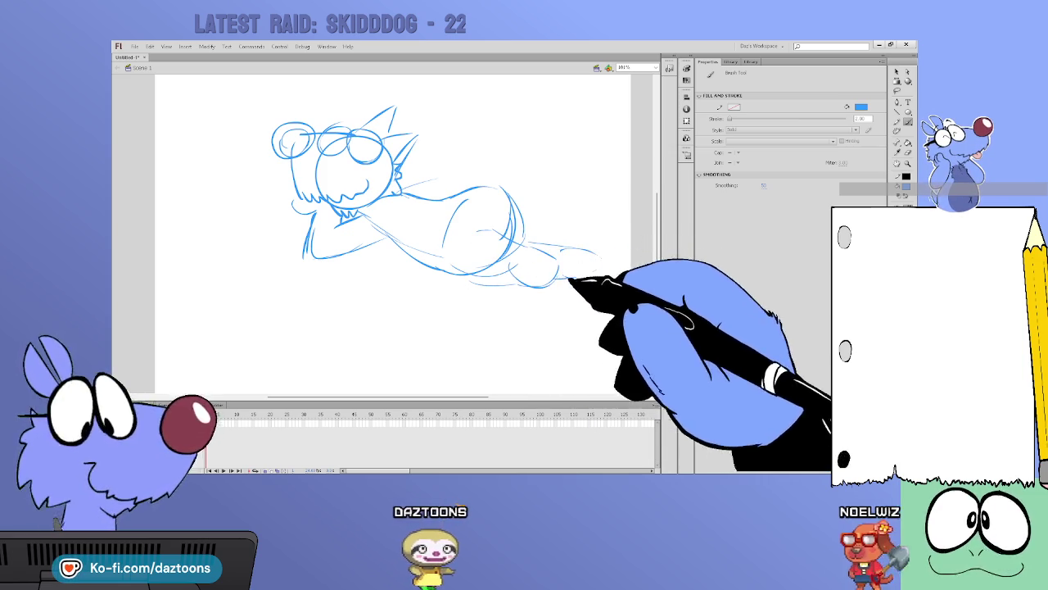
{"action": "mouse_move", "coordinate": [437, 158]}
{"action": "left_mouse_down"}
{"action": "mouse_move", "coordinate": [477, 187]}
{"action": "mouse_move", "coordinate": [512, 246]}
{"action": "left_mouse_up"}
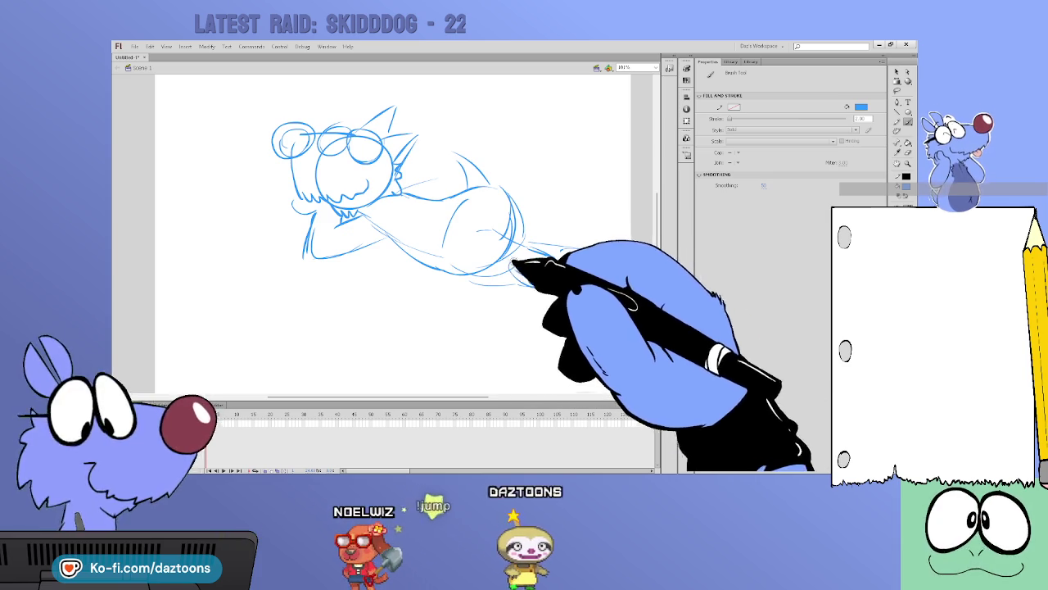
Shape the lower leg and foot, then reinforce the torso, arm and hip outlines
{"action": "mouse_move", "coordinate": [487, 276]}
{"action": "left_mouse_down"}
{"action": "mouse_move", "coordinate": [510, 205]}
{"action": "mouse_move", "coordinate": [557, 276]}
{"action": "mouse_move", "coordinate": [597, 273]}
{"action": "mouse_move", "coordinate": [581, 281]}
{"action": "left_mouse_up"}
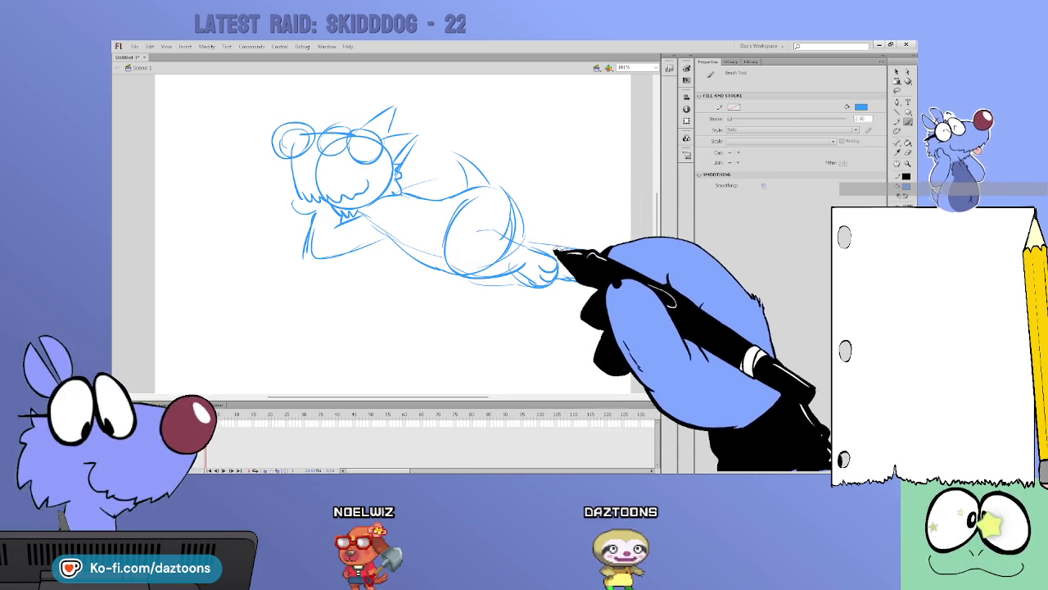
{"action": "left_click_drag", "start_coordinate": [503, 210], "coordinate": [562, 247]}
{"action": "left_click_drag", "start_coordinate": [502, 234], "coordinate": [560, 247]}
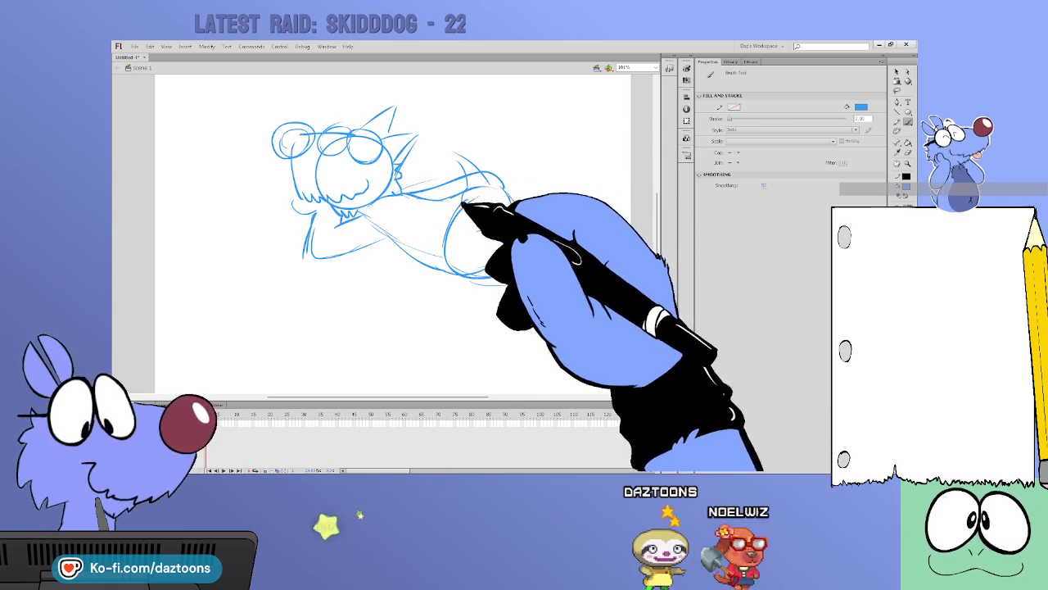
{"action": "left_click_drag", "start_coordinate": [496, 204], "coordinate": [492, 179]}
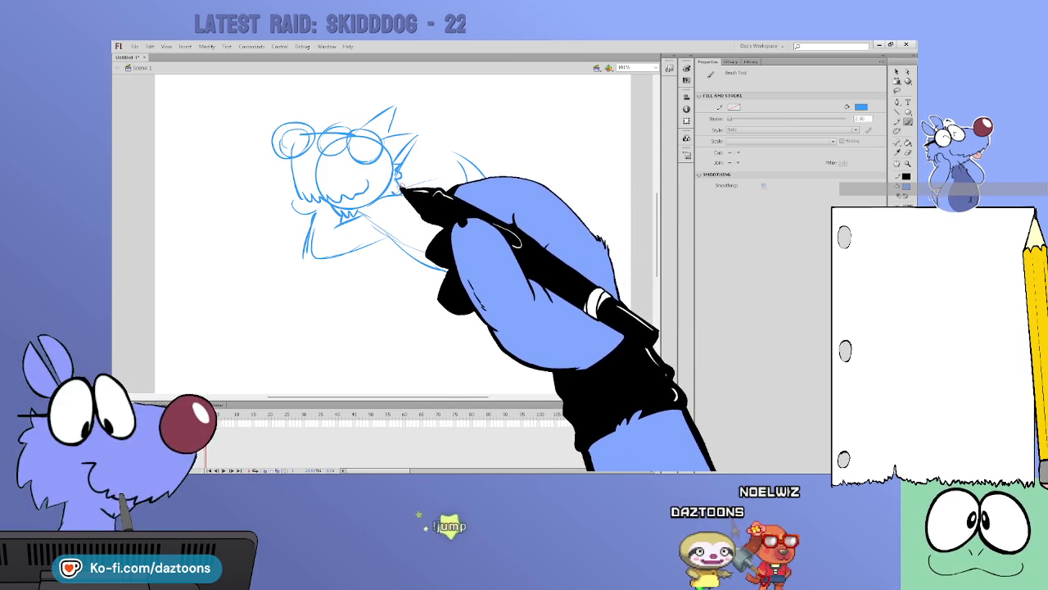
{"action": "mouse_move", "coordinate": [410, 190]}
{"action": "left_mouse_down"}
{"action": "mouse_move", "coordinate": [562, 199]}
{"action": "mouse_move", "coordinate": [503, 205]}
{"action": "mouse_move", "coordinate": [491, 190]}
{"action": "mouse_move", "coordinate": [508, 196]}
{"action": "left_mouse_up"}
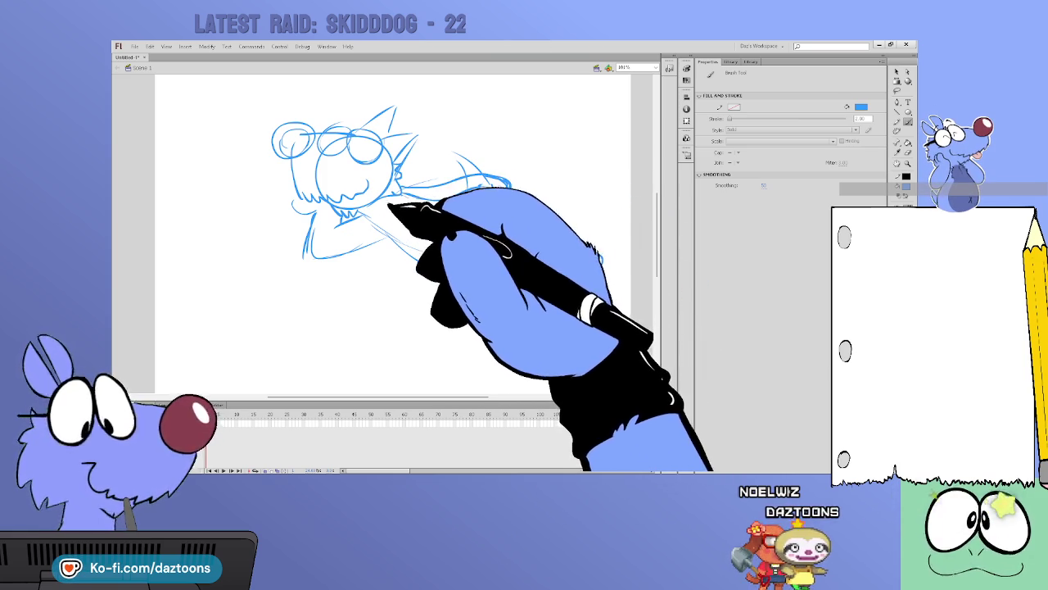
{"action": "mouse_move", "coordinate": [407, 194]}
{"action": "left_mouse_down"}
{"action": "mouse_move", "coordinate": [434, 230]}
{"action": "mouse_move", "coordinate": [479, 253]}
{"action": "mouse_move", "coordinate": [439, 239]}
{"action": "left_mouse_up"}
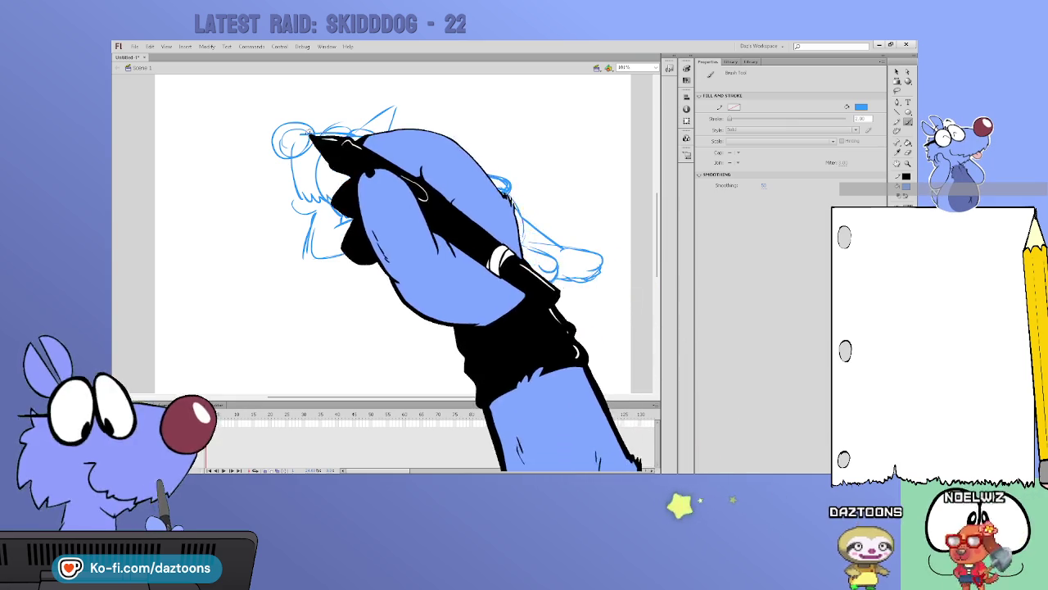
Add darker eye lines and sparkles, then recolour the rough as green outlines (F7)
{"action": "key", "text": "v"}
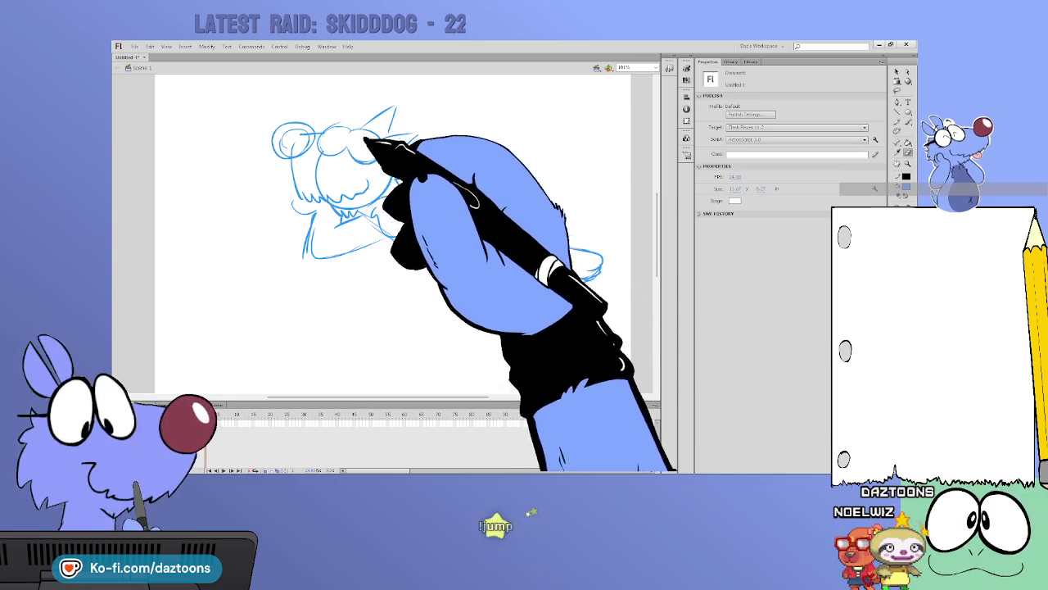
{"action": "key", "text": "b"}
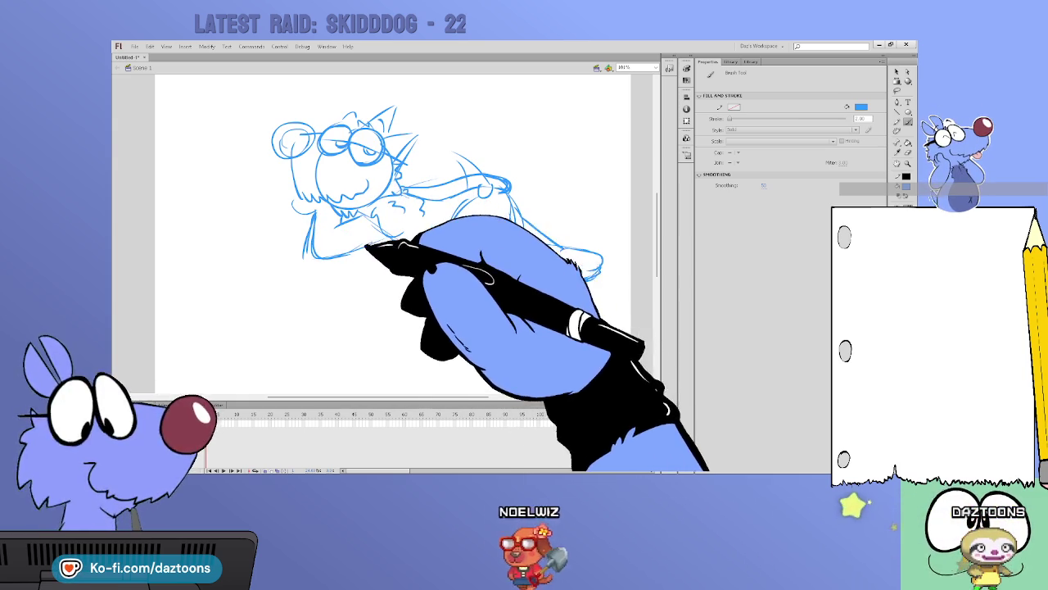
{"action": "key", "text": "v"}
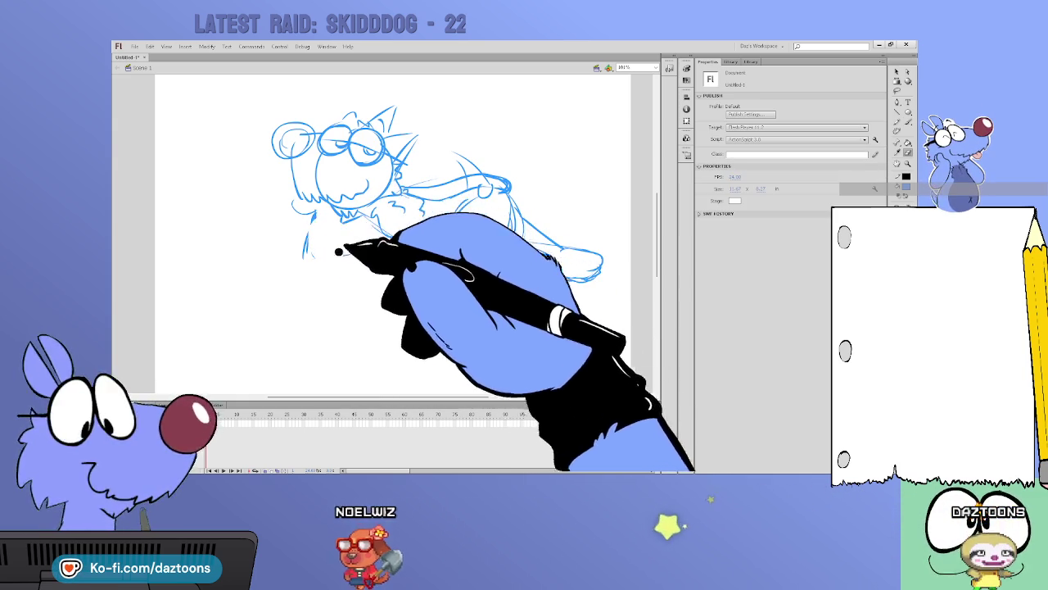
{"action": "key", "text": "b"}
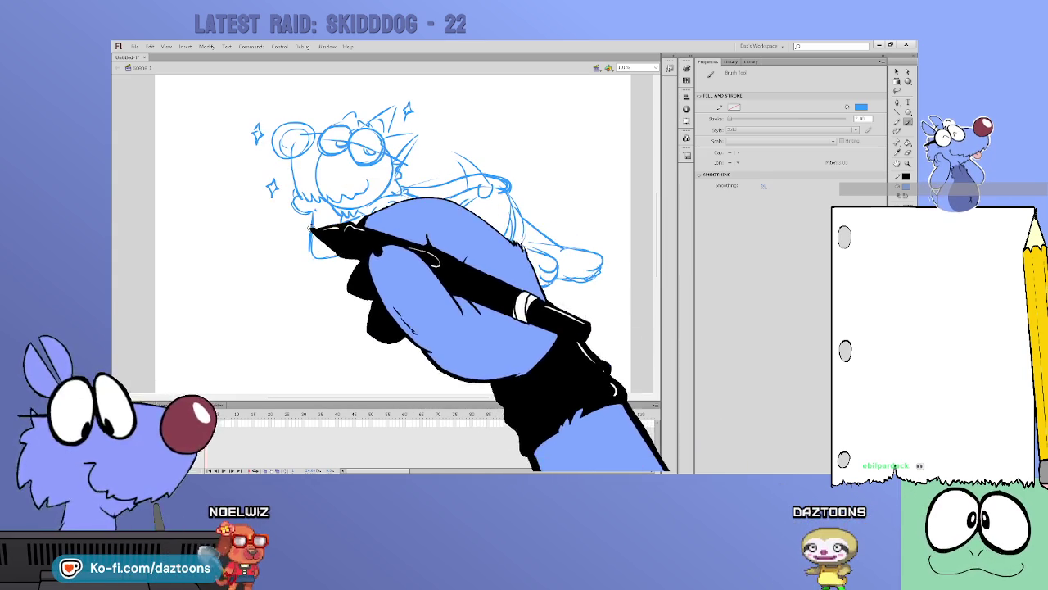
{"action": "key", "text": "F7"}
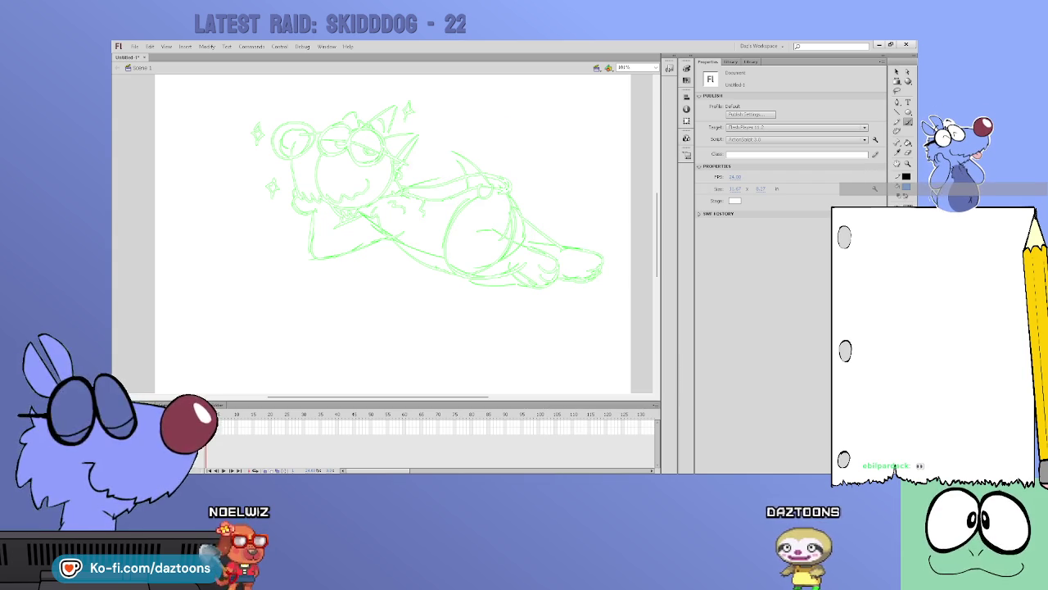
Trace the eye, bumpy head outline, sparkles and body's left side in blue
{"action": "key", "text": "b"}
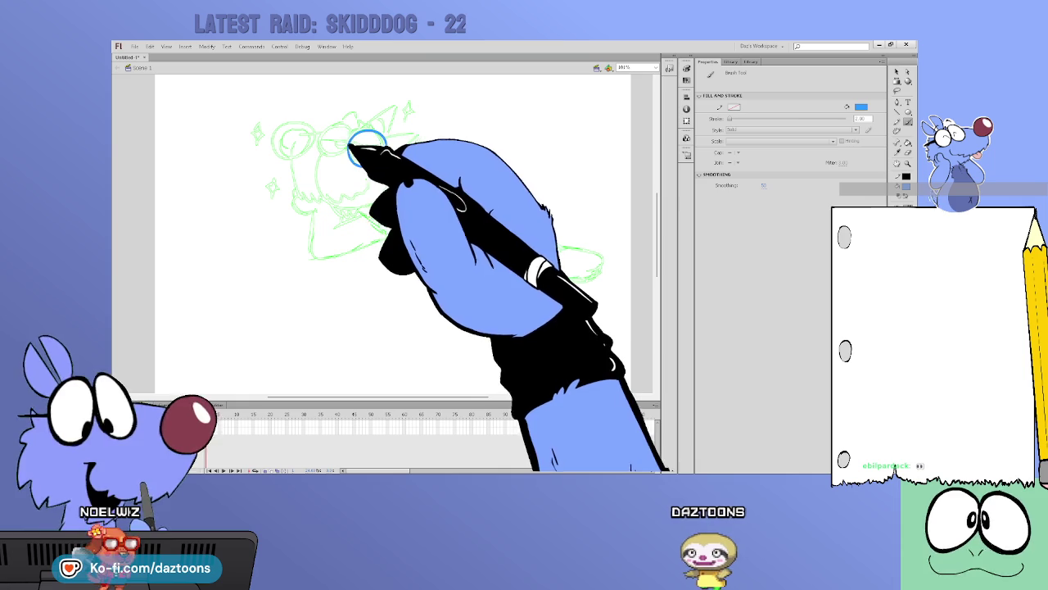
{"action": "left_click_drag", "start_coordinate": [330, 131], "coordinate": [335, 129]}
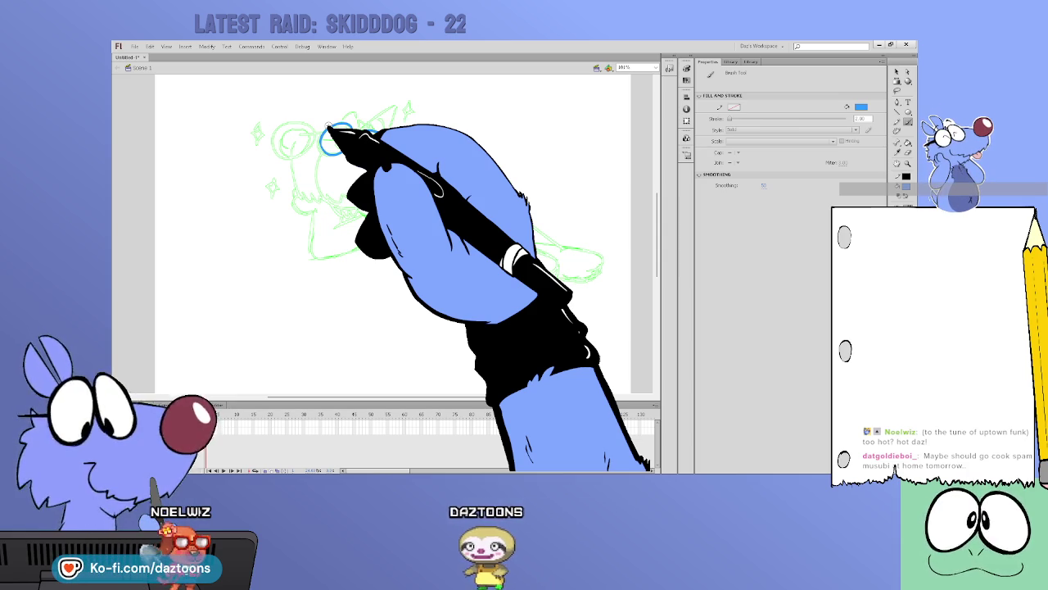
{"action": "mouse_move", "coordinate": [328, 127]}
{"action": "left_mouse_down"}
{"action": "mouse_move", "coordinate": [274, 147]}
{"action": "mouse_move", "coordinate": [295, 125]}
{"action": "mouse_move", "coordinate": [304, 141]}
{"action": "mouse_move", "coordinate": [351, 162]}
{"action": "mouse_move", "coordinate": [335, 199]}
{"action": "mouse_move", "coordinate": [374, 132]}
{"action": "mouse_move", "coordinate": [386, 140]}
{"action": "mouse_move", "coordinate": [375, 145]}
{"action": "mouse_move", "coordinate": [419, 127]}
{"action": "mouse_move", "coordinate": [403, 191]}
{"action": "mouse_move", "coordinate": [374, 215]}
{"action": "mouse_move", "coordinate": [374, 140]}
{"action": "mouse_move", "coordinate": [393, 123]}
{"action": "mouse_move", "coordinate": [398, 140]}
{"action": "mouse_move", "coordinate": [351, 117]}
{"action": "mouse_move", "coordinate": [410, 109]}
{"action": "left_mouse_up"}
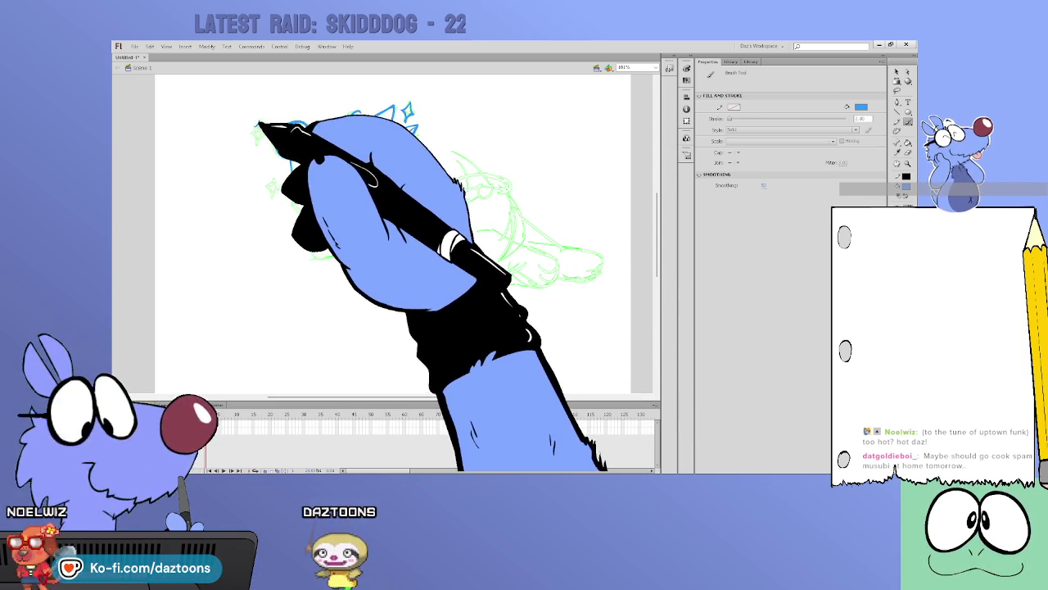
{"action": "left_click_drag", "start_coordinate": [246, 140], "coordinate": [300, 189]}
{"action": "left_click_drag", "start_coordinate": [254, 129], "coordinate": [273, 186]}
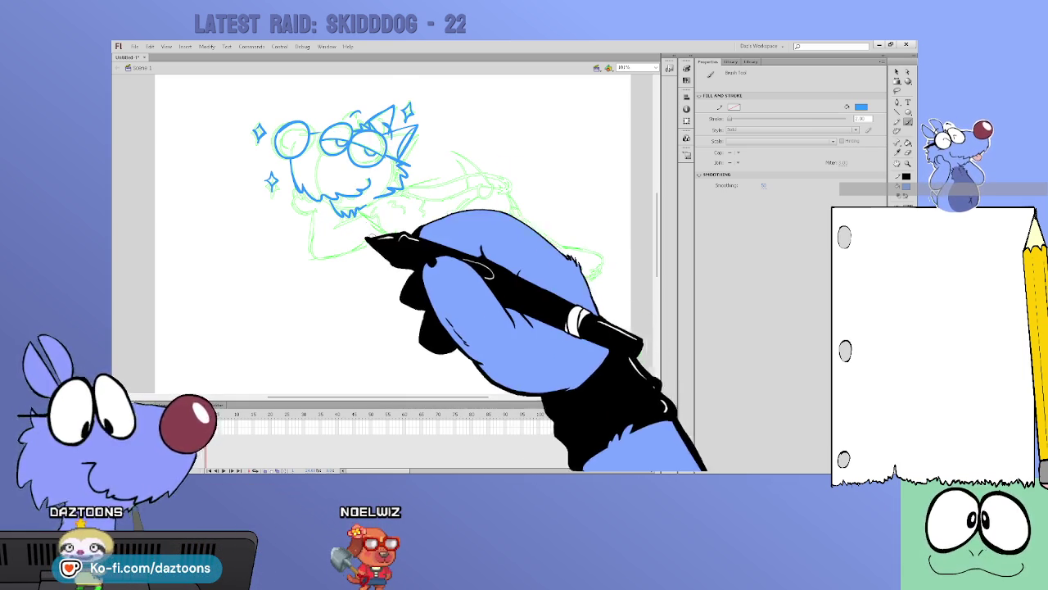
{"action": "mouse_move", "coordinate": [336, 261]}
{"action": "left_mouse_down"}
{"action": "mouse_move", "coordinate": [299, 198]}
{"action": "mouse_move", "coordinate": [343, 215]}
{"action": "left_mouse_up"}
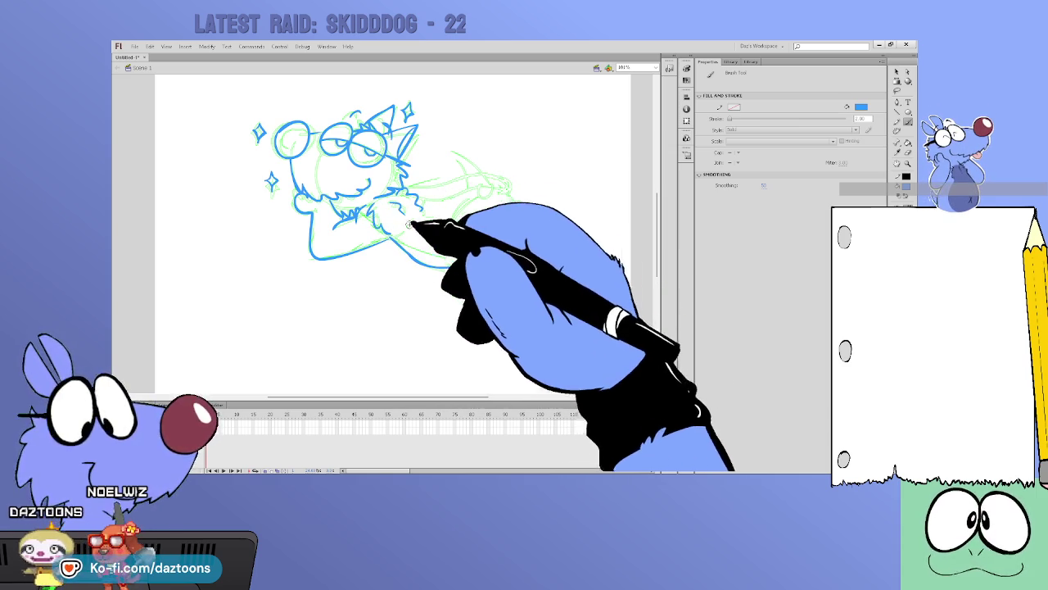
Ink the reclining character's arm lines and the curves running down the leg
{"action": "left_click_drag", "start_coordinate": [393, 243], "coordinate": [455, 267]}
{"action": "left_click_drag", "start_coordinate": [410, 196], "coordinate": [506, 175]}
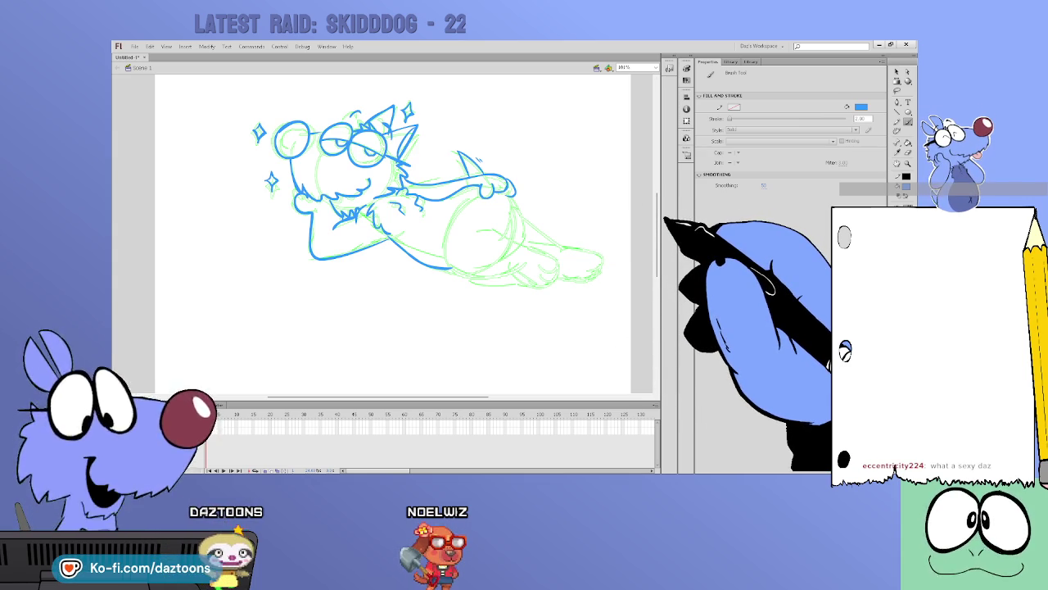
{"action": "scroll", "coordinate": [393, 213], "scroll_direction": "down", "scroll_amount": 1}
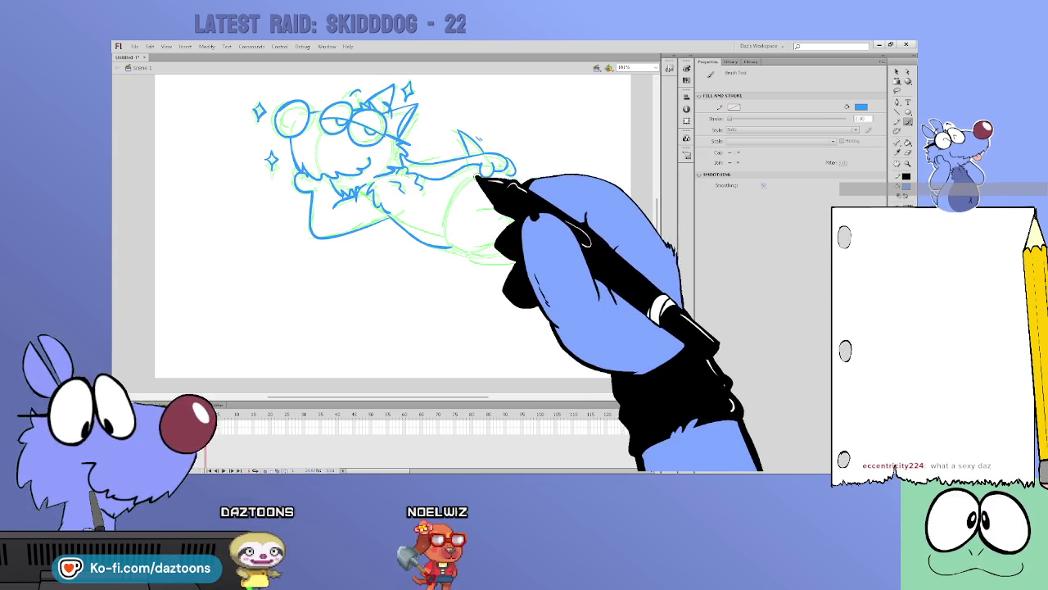
{"action": "mouse_move", "coordinate": [462, 191]}
{"action": "left_mouse_down"}
{"action": "mouse_move", "coordinate": [480, 234]}
{"action": "mouse_move", "coordinate": [512, 255]}
{"action": "left_mouse_up"}
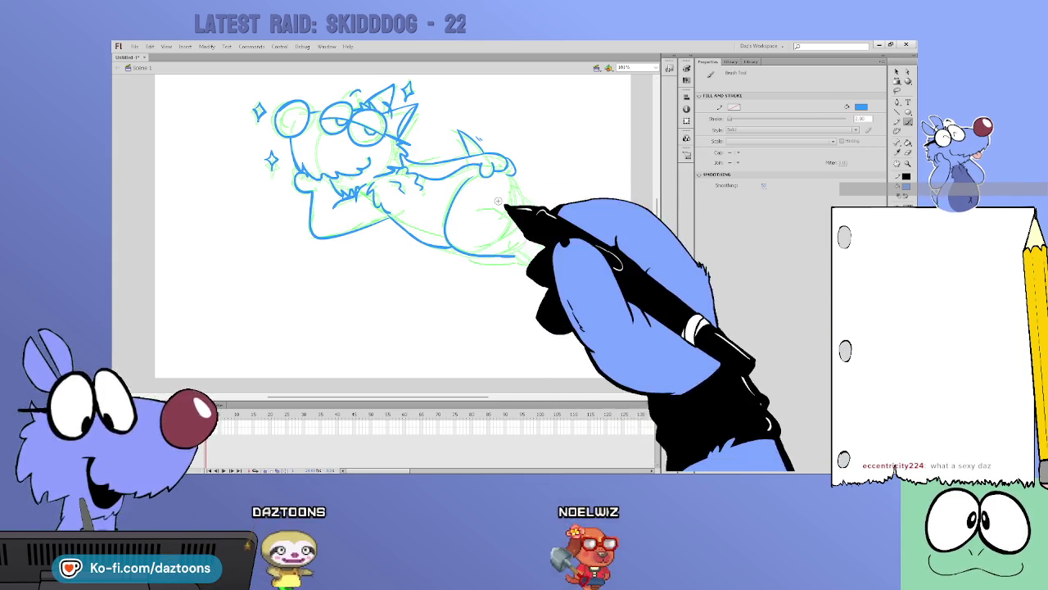
{"action": "left_click_drag", "start_coordinate": [482, 209], "coordinate": [555, 248]}
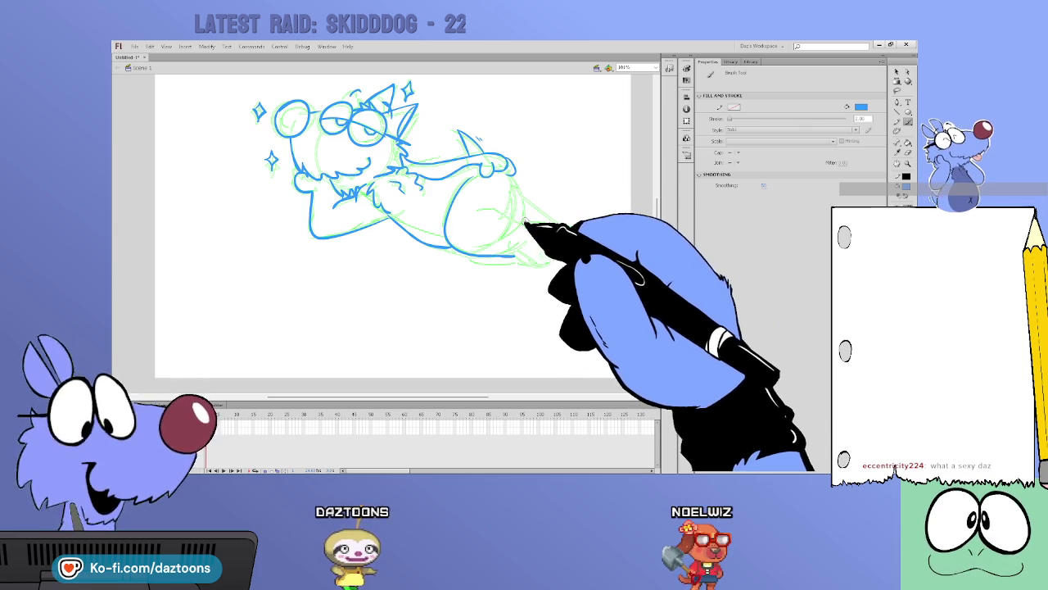
{"action": "left_click_drag", "start_coordinate": [479, 213], "coordinate": [509, 218]}
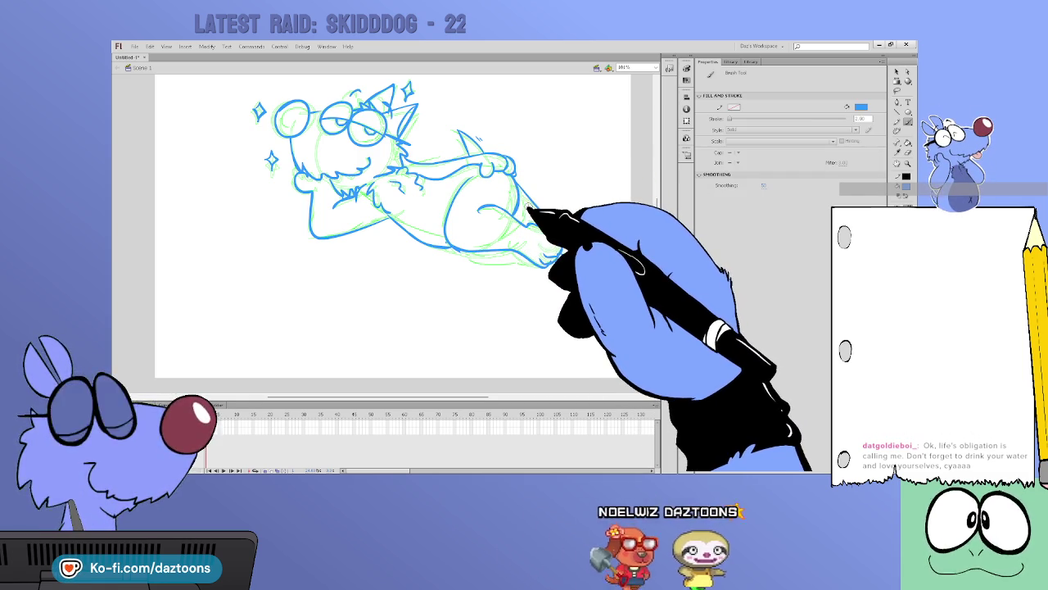
Brush a small heart above the head, then ink the lower body, right leg and feet
{"action": "scroll", "coordinate": [631, 210], "scroll_direction": "up", "scroll_amount": 2}
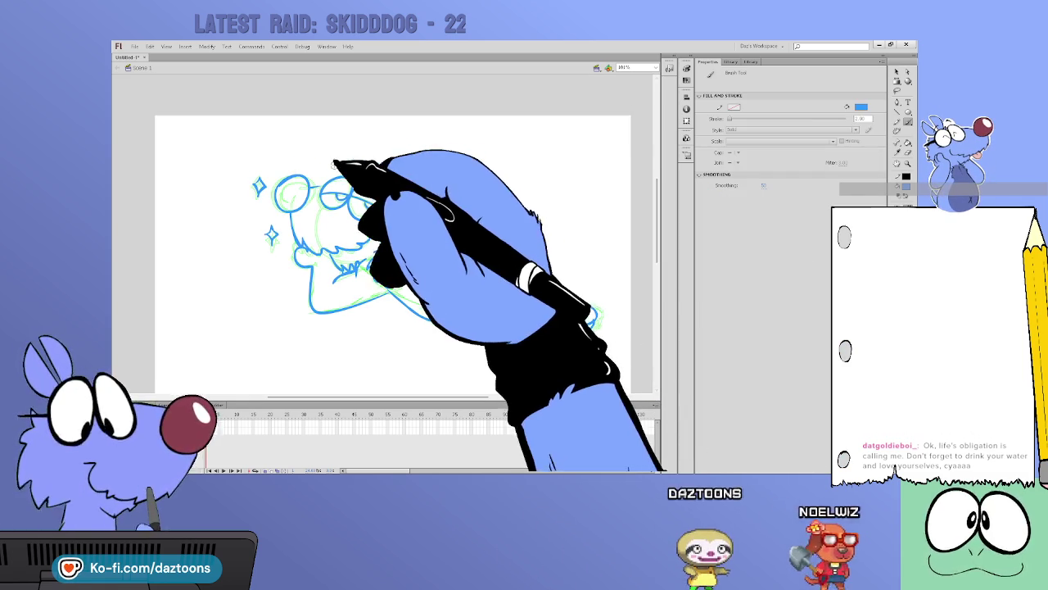
{"action": "left_click_drag", "start_coordinate": [334, 148], "coordinate": [339, 123]}
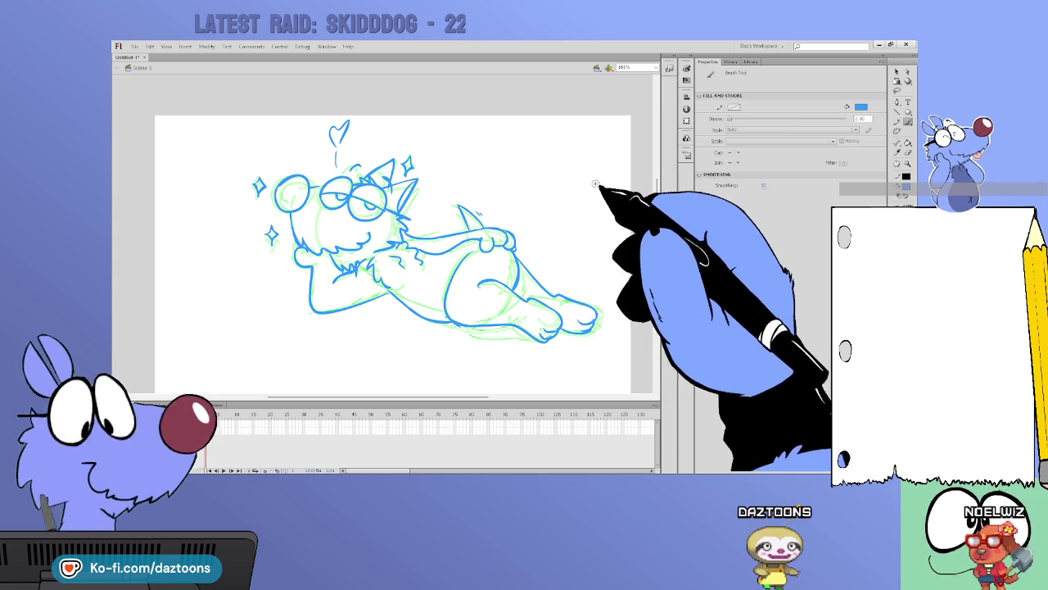
{"action": "key", "text": "v"}
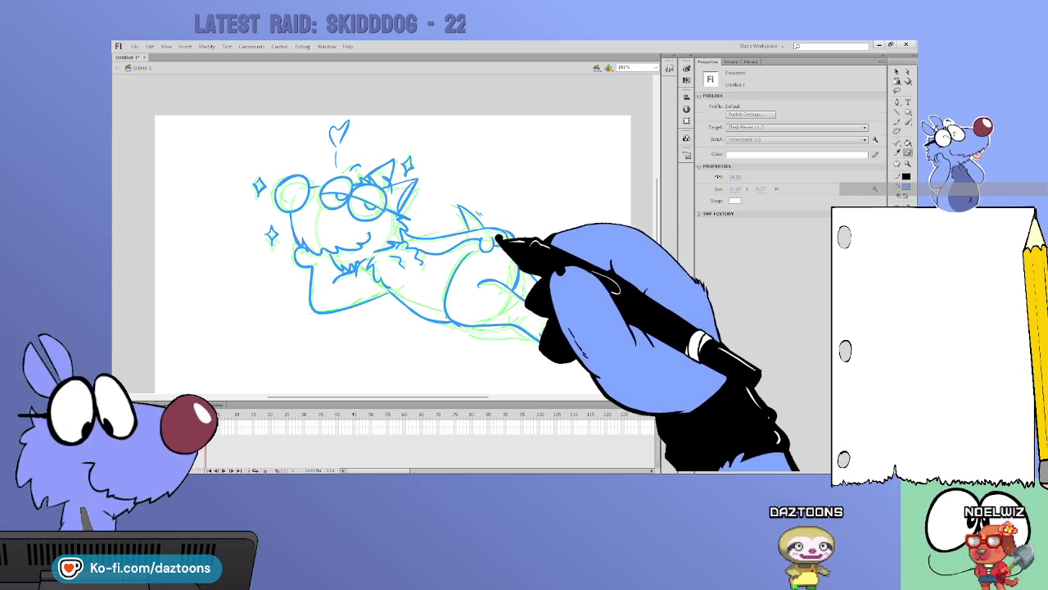
{"action": "key", "text": "b"}
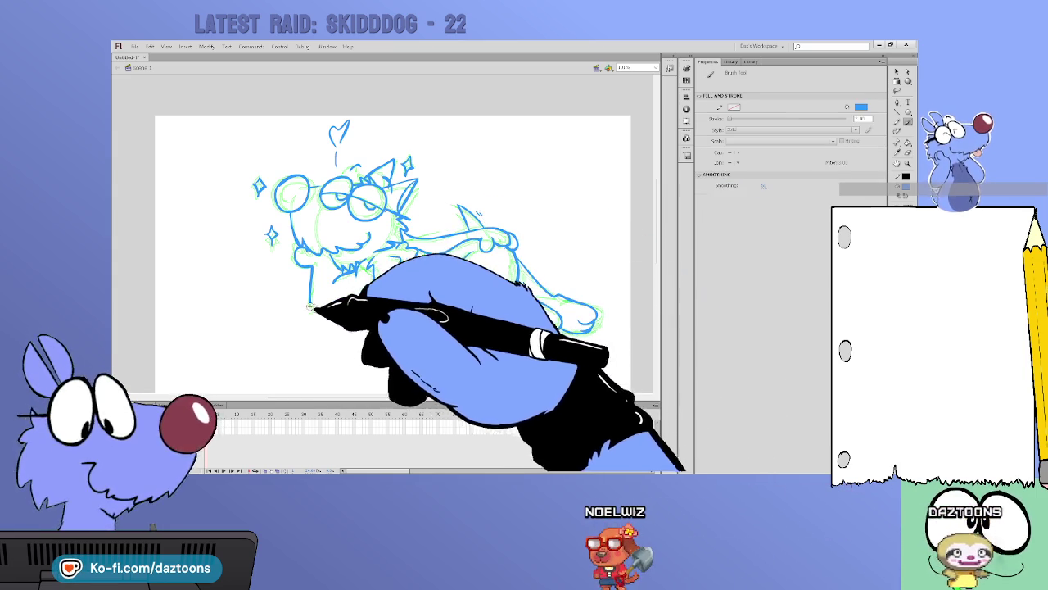
{"action": "key", "text": "v"}
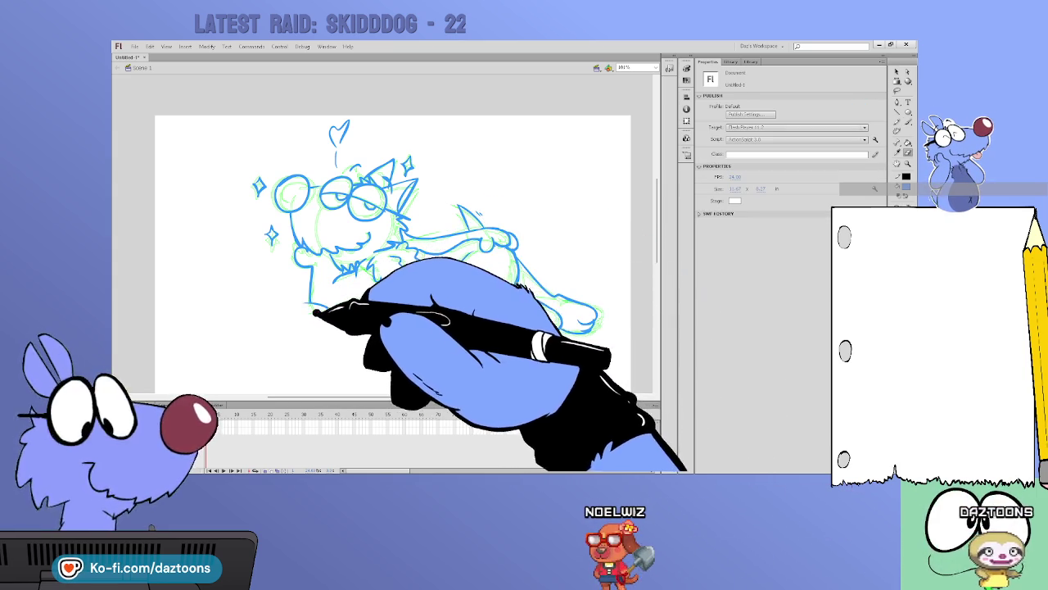
{"action": "key", "text": "b"}
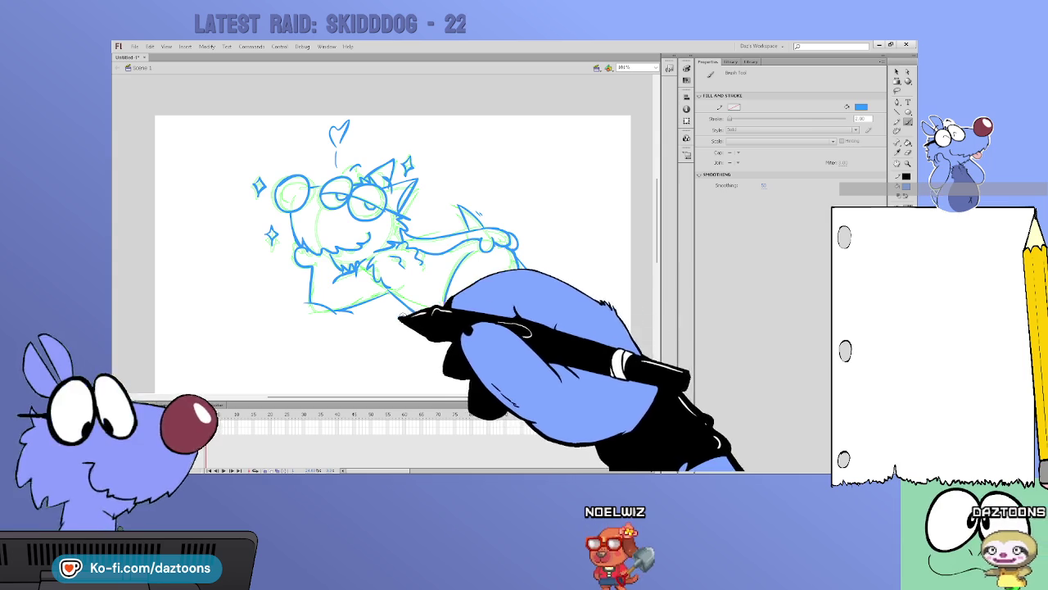
{"action": "mouse_move", "coordinate": [458, 262]}
{"action": "left_mouse_down"}
{"action": "mouse_move", "coordinate": [446, 320]}
{"action": "mouse_move", "coordinate": [573, 323]}
{"action": "left_mouse_up"}
{"action": "left_click_drag", "start_coordinate": [479, 283], "coordinate": [593, 316]}
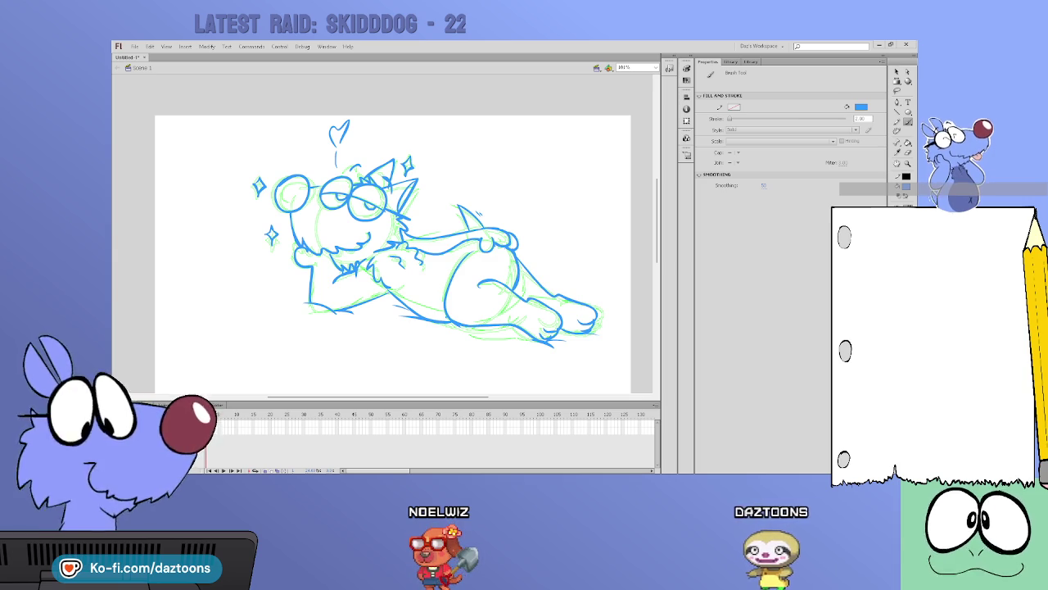
Hide the green rough layer and start hand-lettering the dedication below the drawing
{"action": "left_click", "coordinate": [164, 426]}
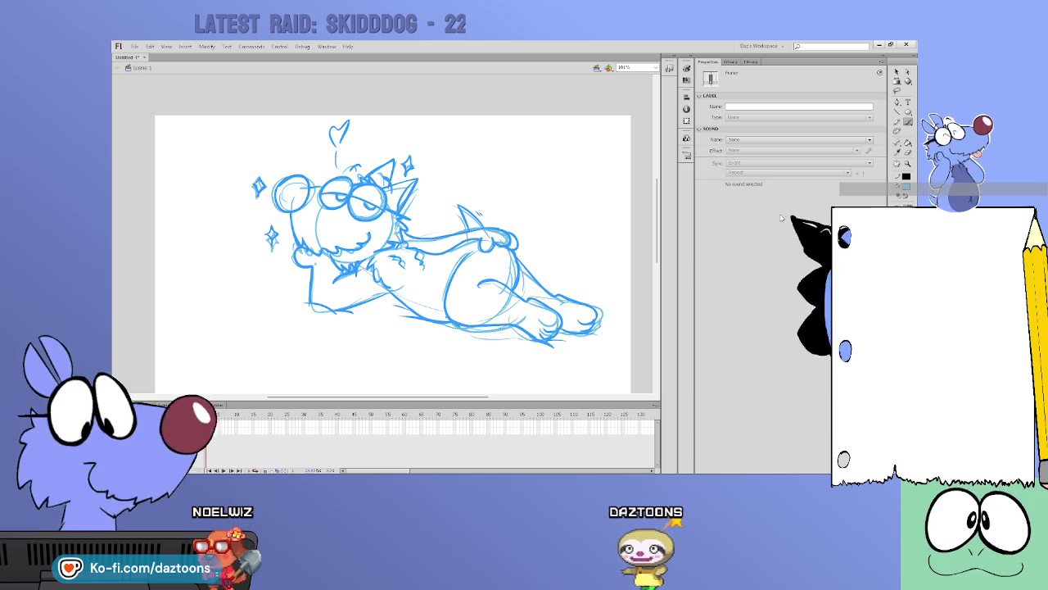
{"action": "key", "text": "b"}
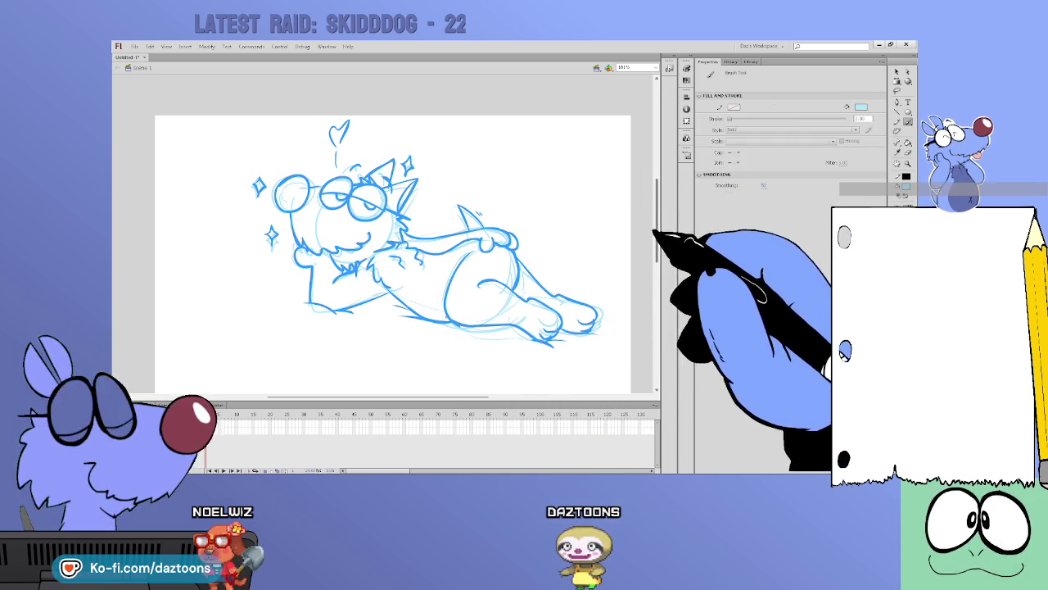
{"action": "scroll", "coordinate": [393, 246], "scroll_direction": "down", "scroll_amount": 2}
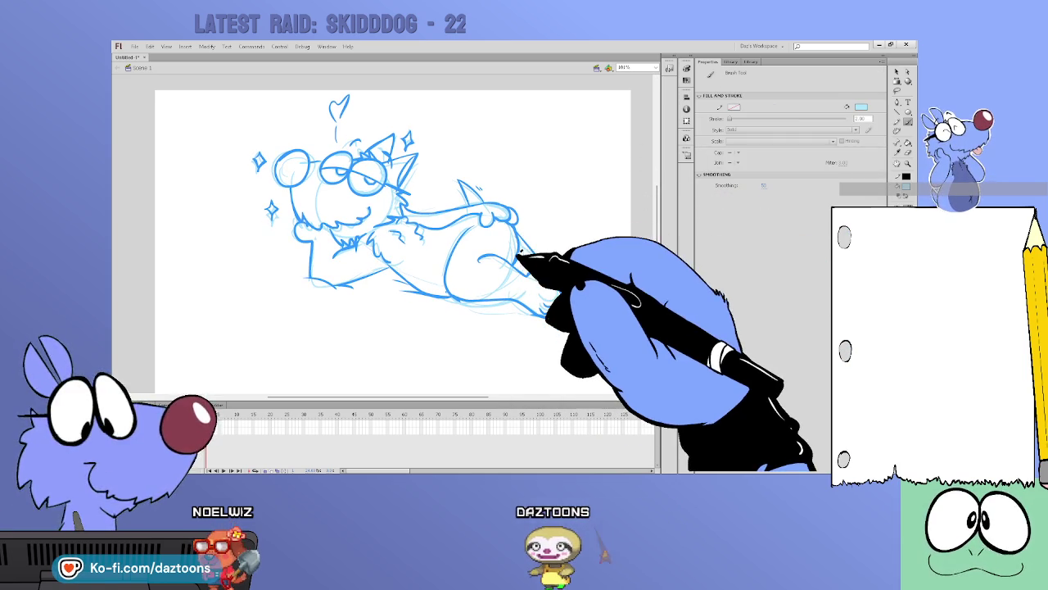
{"action": "left_click_drag", "start_coordinate": [467, 344], "coordinate": [475, 354]}
{"action": "left_click_drag", "start_coordinate": [484, 349], "coordinate": [512, 355]}
{"action": "mouse_move", "coordinate": [513, 355]}
{"action": "left_mouse_down"}
{"action": "mouse_move", "coordinate": [547, 356]}
{"action": "mouse_move", "coordinate": [581, 339]}
{"action": "left_mouse_up"}
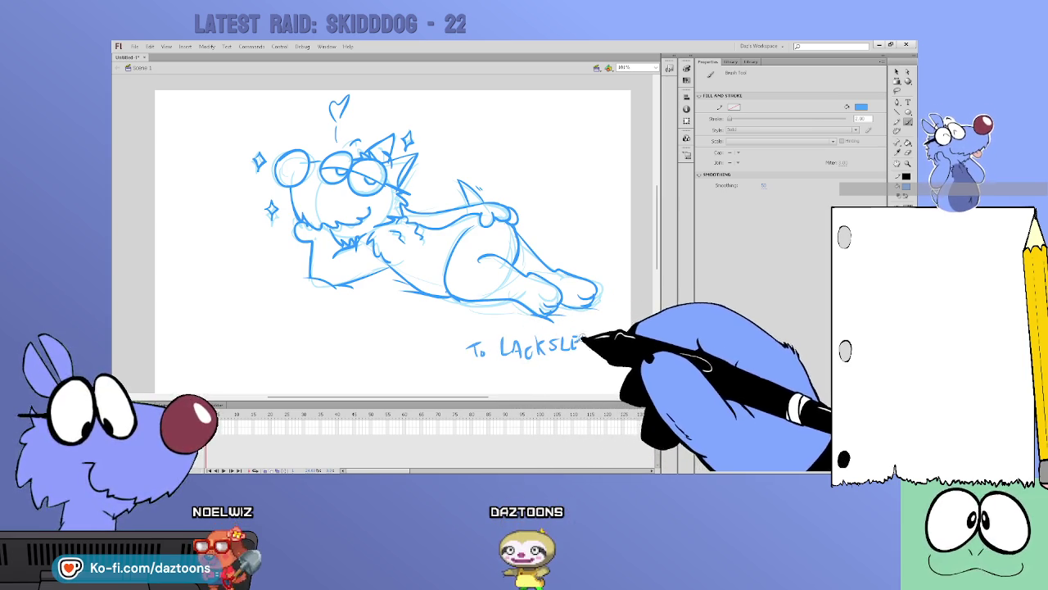
Letter the next line of the dedication: 'THANK YOU FOR'
{"action": "scroll", "coordinate": [647, 287], "scroll_direction": "down", "scroll_amount": 1}
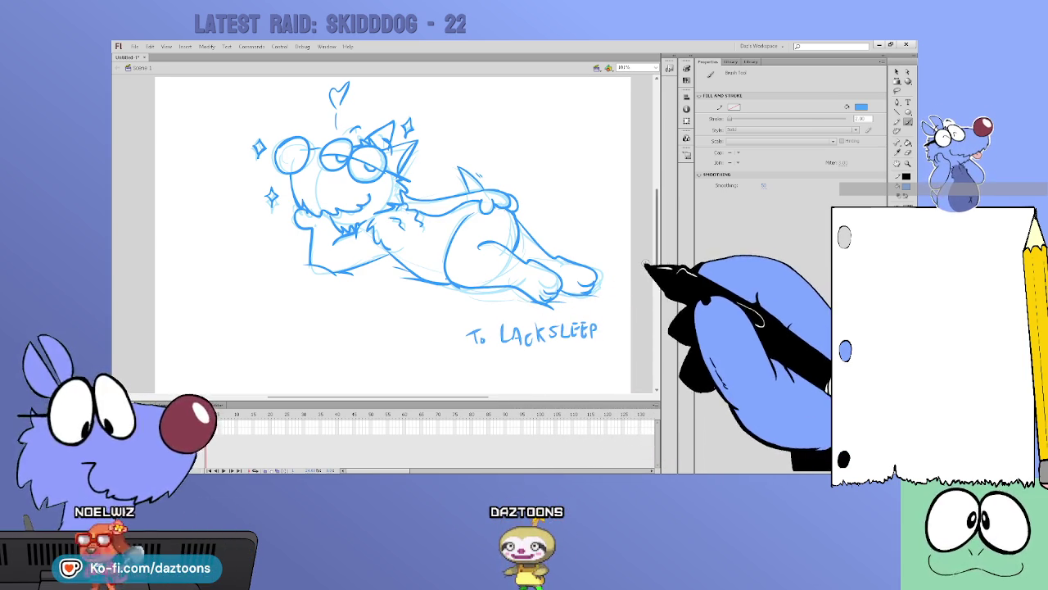
{"action": "left_click_drag", "start_coordinate": [480, 351], "coordinate": [489, 360]}
{"action": "left_click_drag", "start_coordinate": [503, 365], "coordinate": [511, 360]}
{"action": "mouse_move", "coordinate": [515, 365]}
{"action": "left_mouse_down"}
{"action": "mouse_move", "coordinate": [522, 353]}
{"action": "mouse_move", "coordinate": [525, 365]}
{"action": "mouse_move", "coordinate": [553, 354]}
{"action": "left_mouse_up"}
{"action": "left_click_drag", "start_coordinate": [557, 346], "coordinate": [551, 362]}
{"action": "left_click_drag", "start_coordinate": [565, 348], "coordinate": [591, 354]}
{"action": "left_click_drag", "start_coordinate": [597, 348], "coordinate": [604, 363]}
{"action": "left_click_drag", "start_coordinate": [604, 350], "coordinate": [610, 361]}
Letter 'THE SUPPORT!' on the following line and begin the signature dash
{"action": "scroll", "coordinate": [505, 347], "scroll_direction": "down", "scroll_amount": 2}
{"action": "left_click_drag", "start_coordinate": [501, 342], "coordinate": [516, 356]}
{"action": "mouse_move", "coordinate": [524, 342]}
{"action": "left_mouse_down"}
{"action": "mouse_move", "coordinate": [524, 356]}
{"action": "mouse_move", "coordinate": [559, 350]}
{"action": "left_mouse_up"}
{"action": "left_click_drag", "start_coordinate": [566, 357], "coordinate": [575, 345]}
{"action": "mouse_move", "coordinate": [580, 357]}
{"action": "left_mouse_down"}
{"action": "mouse_move", "coordinate": [599, 344]}
{"action": "mouse_move", "coordinate": [593, 357]}
{"action": "mouse_move", "coordinate": [606, 352]}
{"action": "left_mouse_up"}
{"action": "left_click", "coordinate": [605, 357]}
{"action": "left_click_drag", "start_coordinate": [540, 370], "coordinate": [573, 375]}
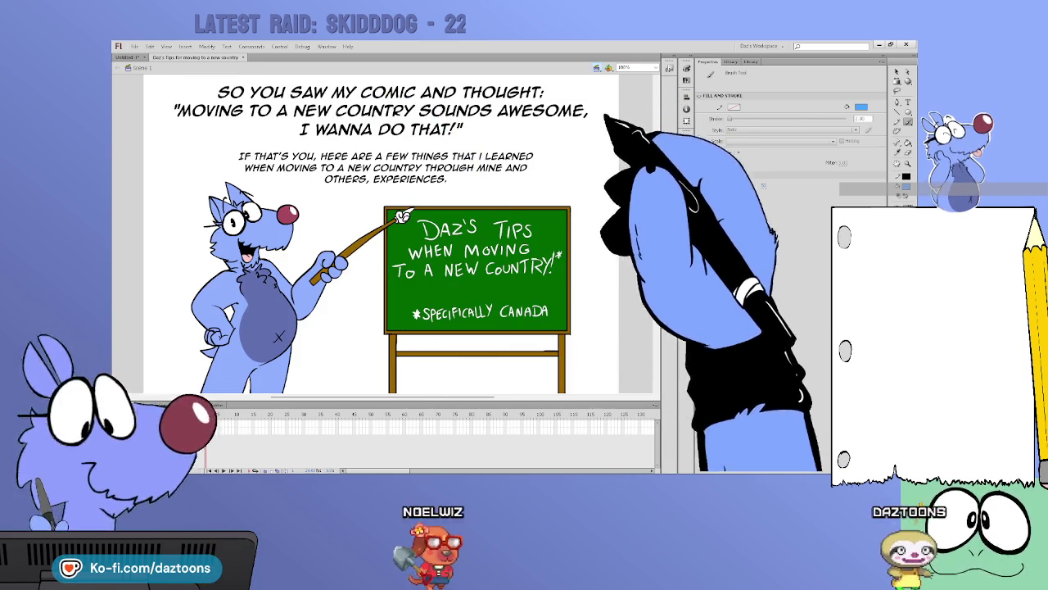
On the comic's final frame, edit the wolf symbol in place and zoom in on the citizenship application
{"action": "scroll", "coordinate": [627, 154], "scroll_direction": "down", "scroll_amount": 10}
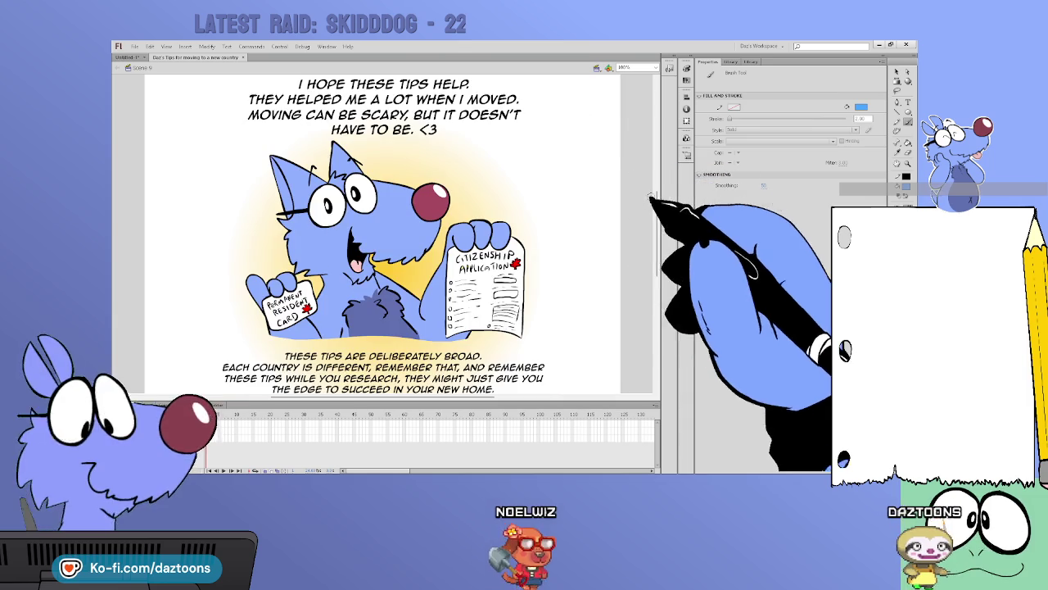
{"action": "left_click", "coordinate": [896, 72]}
{"action": "left_click", "coordinate": [434, 276]}
{"action": "double_click", "coordinate": [434, 276]}
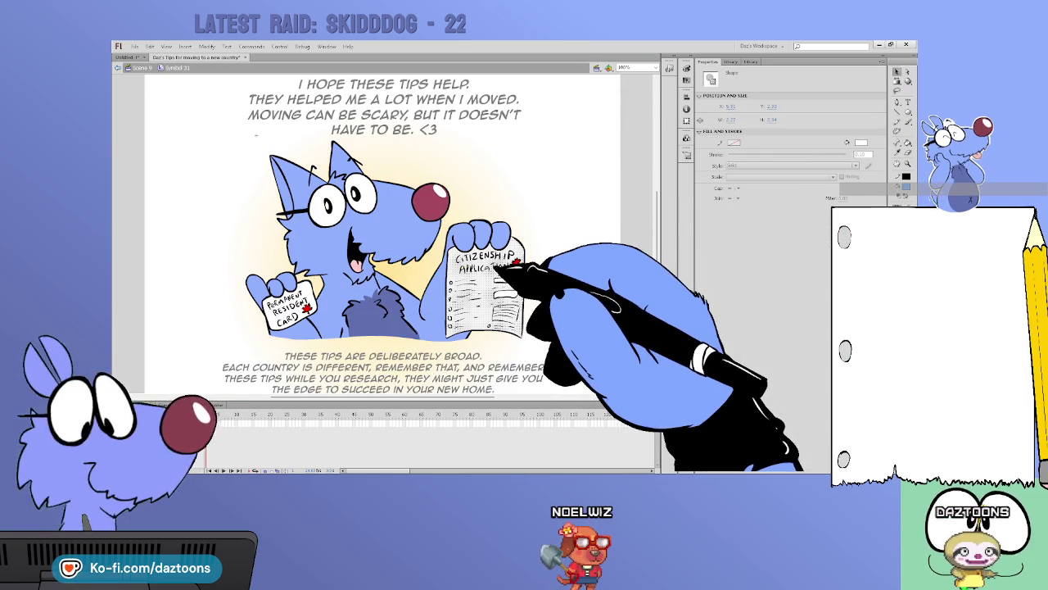
{"action": "key", "text": "z"}
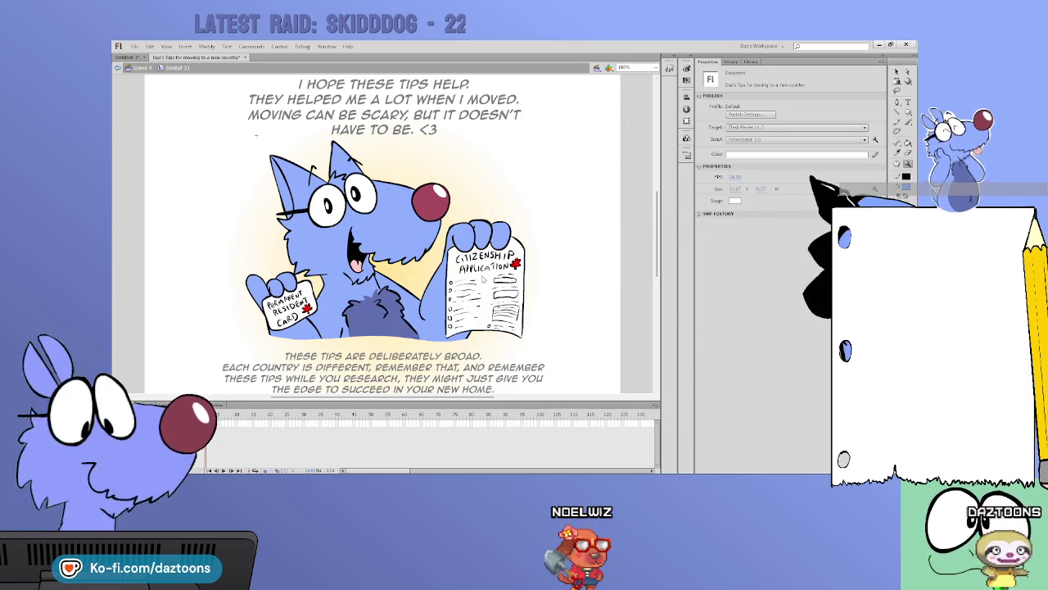
{"action": "left_click_drag", "start_coordinate": [410, 226], "coordinate": [606, 337]}
{"action": "key", "text": "k"}
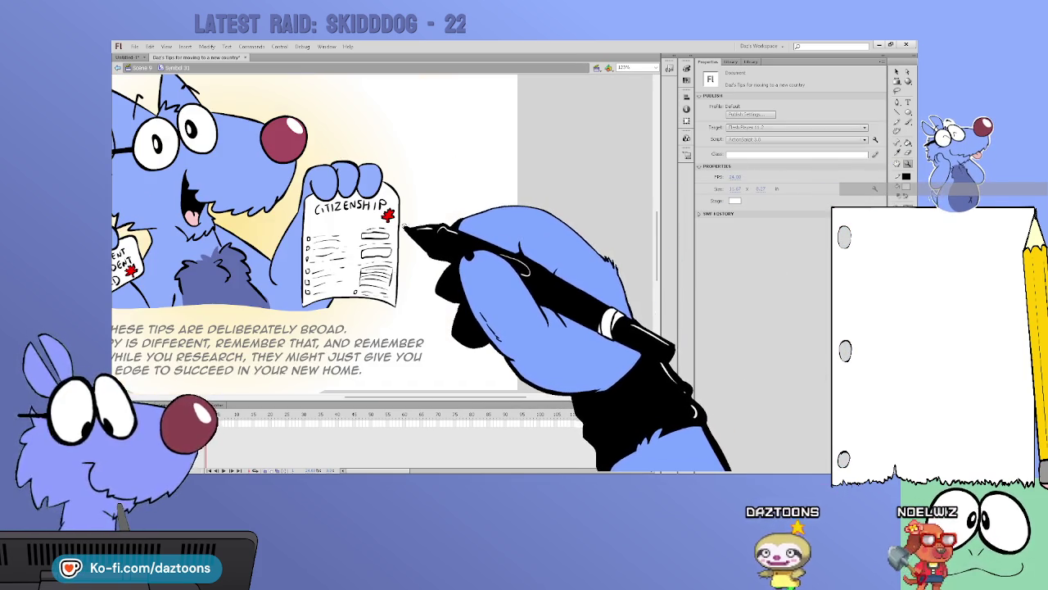
Pan around the zoomed citizenship paper, exit symbol editing and pick the Brush tool
{"action": "scroll", "coordinate": [352, 229], "scroll_direction": "left", "scroll_amount": 3}
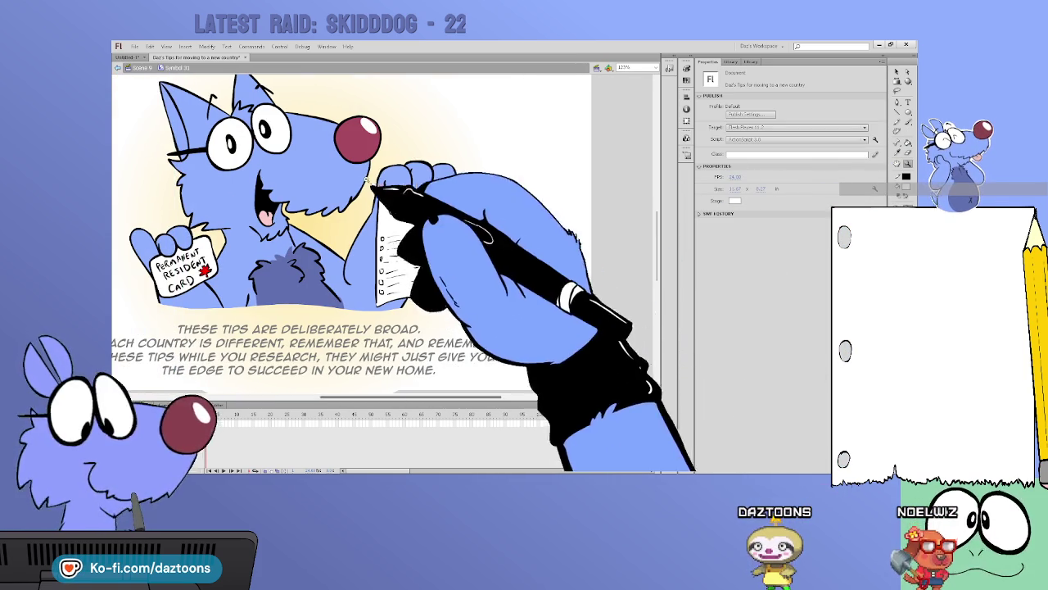
{"action": "scroll", "coordinate": [487, 311], "scroll_direction": "up", "scroll_amount": 2}
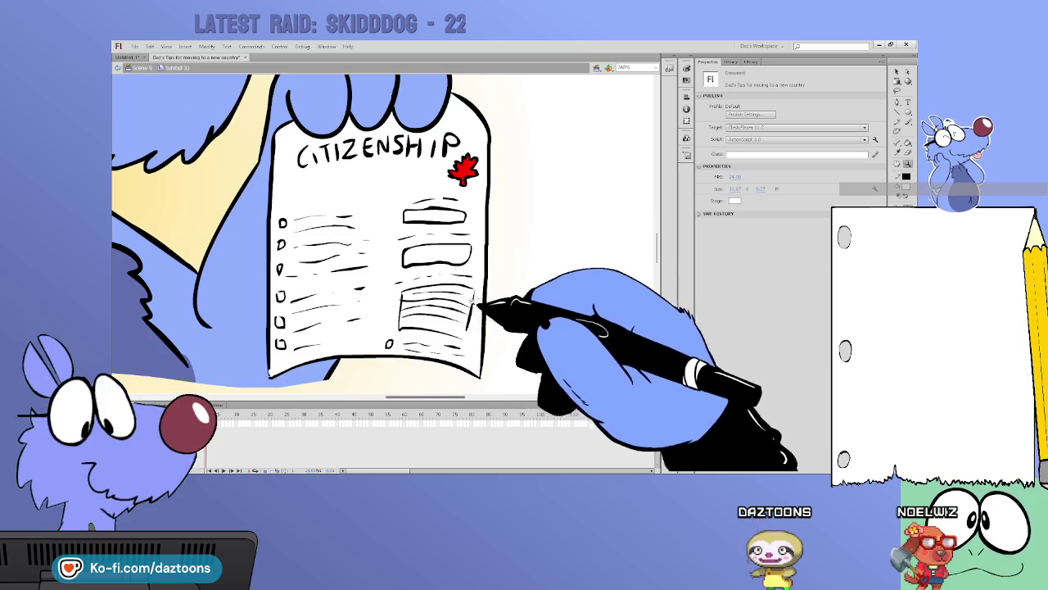
{"action": "scroll", "coordinate": [458, 294], "scroll_direction": "down", "scroll_amount": 3}
{"action": "scroll", "coordinate": [434, 303], "scroll_direction": "down", "scroll_amount": 3}
{"action": "scroll", "coordinate": [655, 303], "scroll_direction": "up", "scroll_amount": 1}
{"action": "scroll", "coordinate": [664, 297], "scroll_direction": "up", "scroll_amount": 1}
{"action": "scroll", "coordinate": [651, 270], "scroll_direction": "up", "scroll_amount": 2}
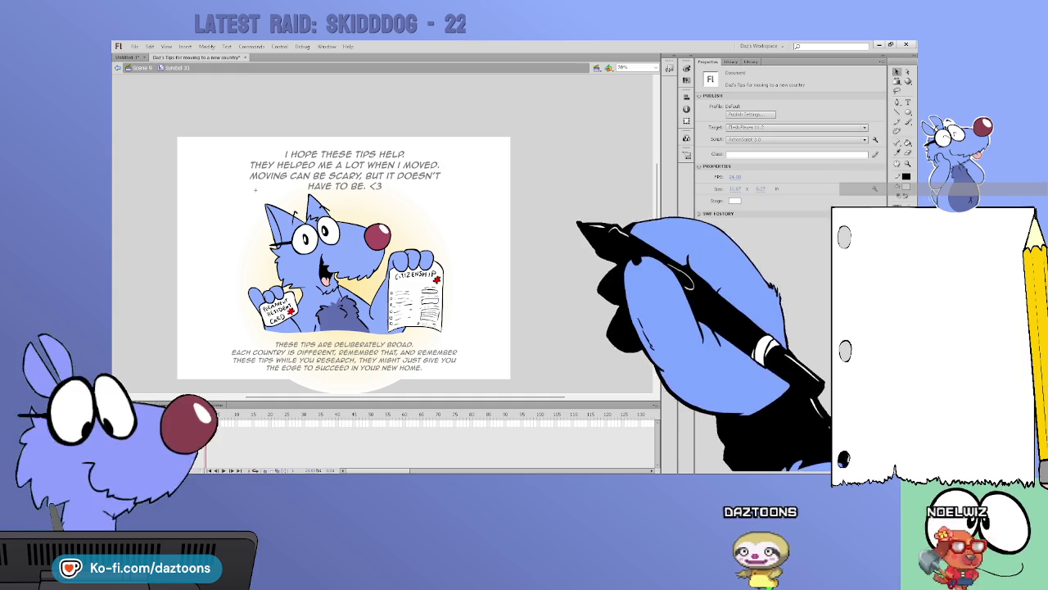
{"action": "double_click", "coordinate": [574, 227]}
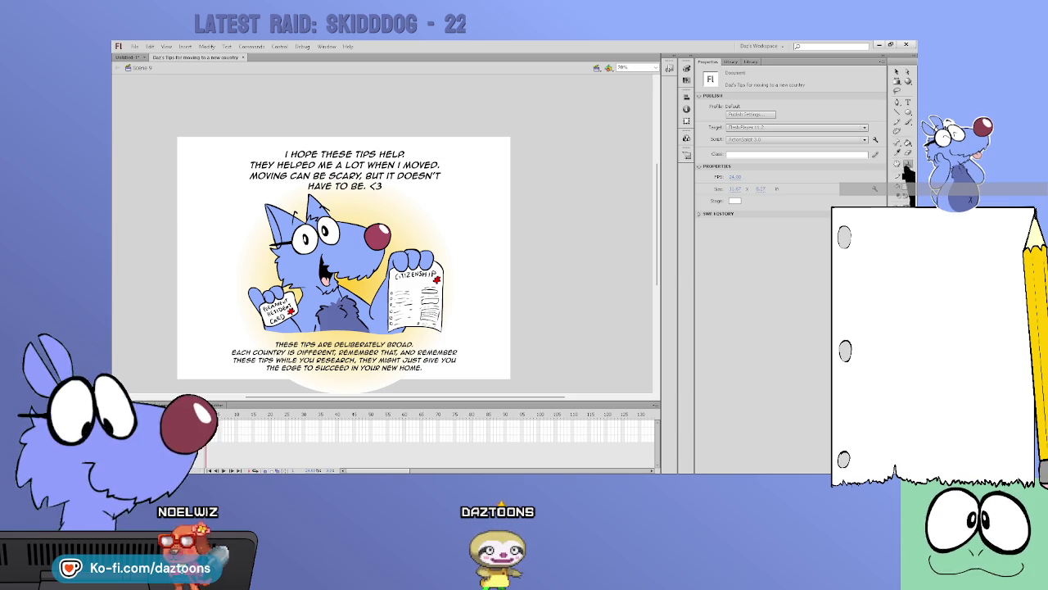
{"action": "scroll", "coordinate": [423, 332], "scroll_direction": "up", "scroll_amount": 5}
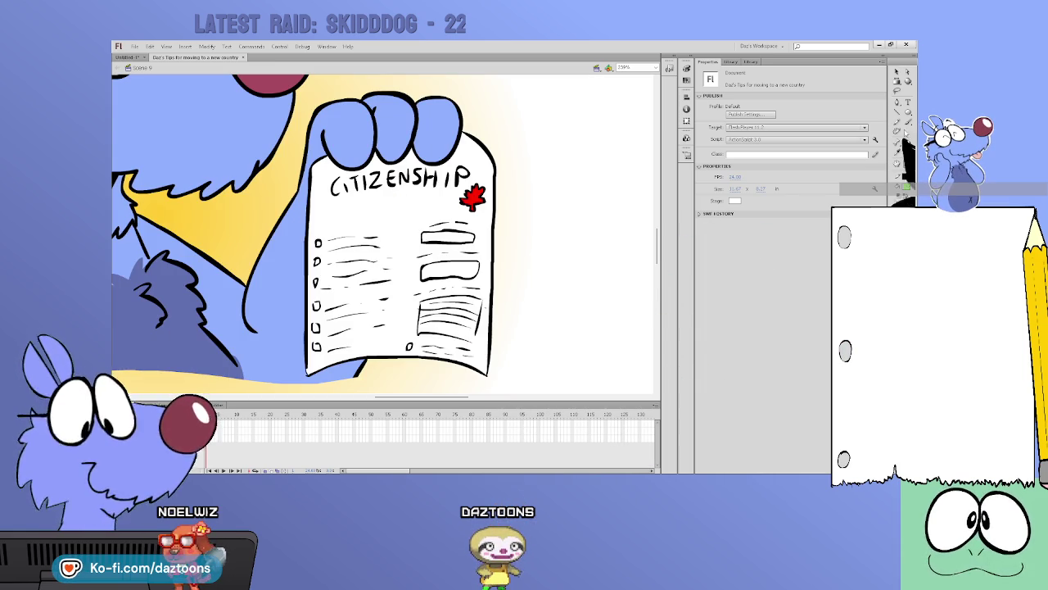
{"action": "key", "text": "b"}
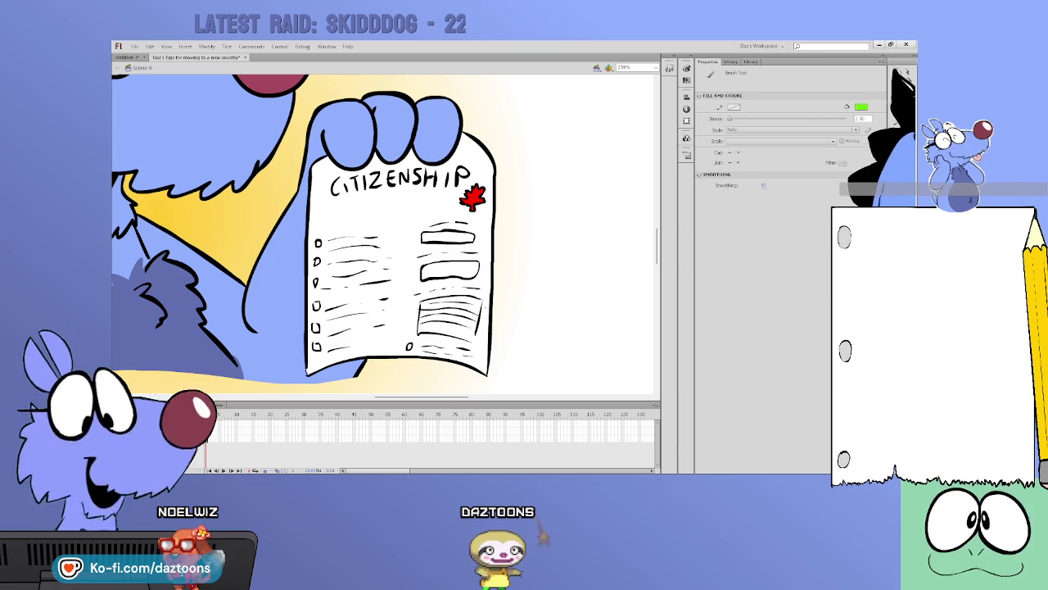
Open the paper symbol for editing with the Selection tool
{"action": "key", "text": "v"}
{"action": "double_click", "coordinate": [478, 218]}
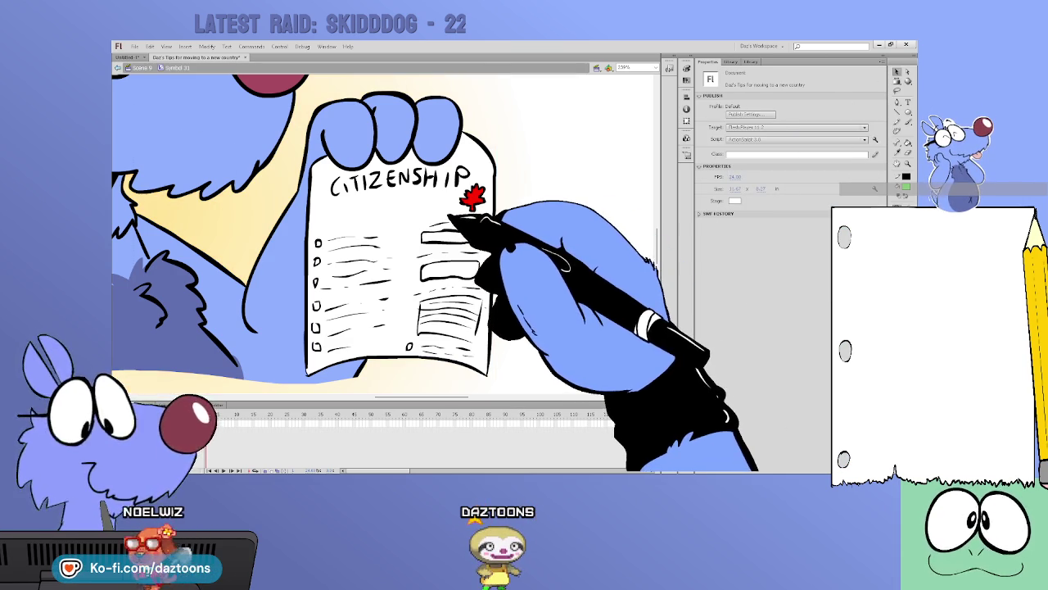
{"action": "left_click", "coordinate": [475, 215]}
{"action": "left_click", "coordinate": [610, 203]}
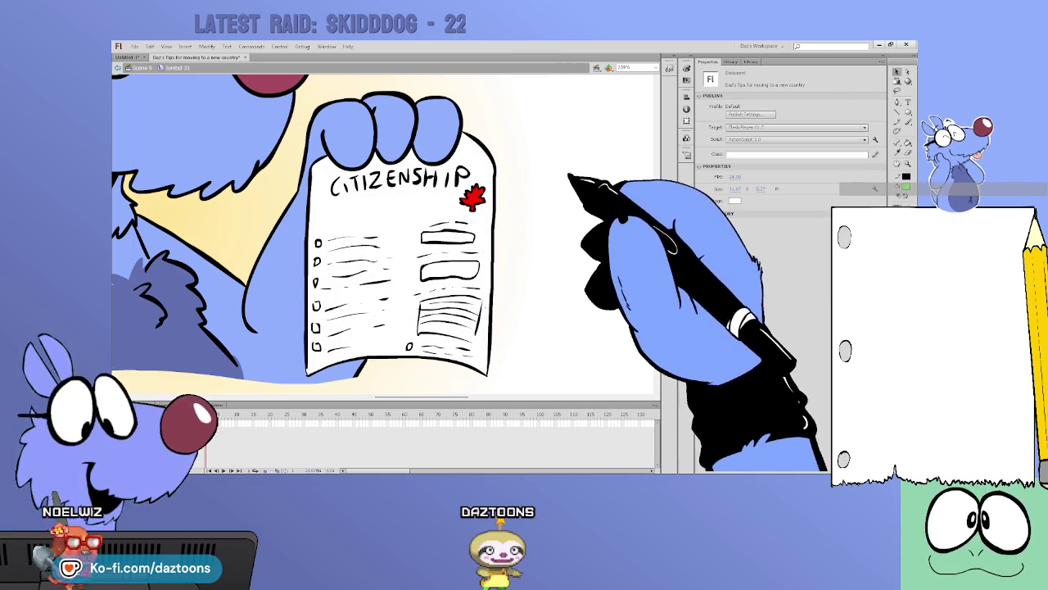
Brush a green 'APPROVED' in brackets under CITIZENSHIP
{"action": "key", "text": "b"}
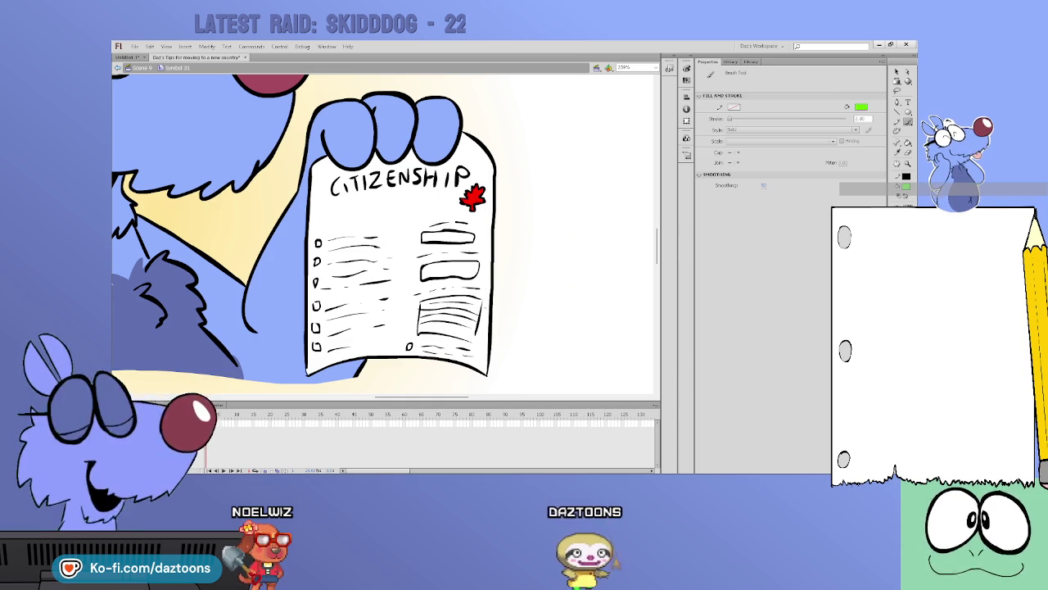
{"action": "mouse_move", "coordinate": [352, 218]}
{"action": "left_mouse_down"}
{"action": "mouse_move", "coordinate": [404, 203]}
{"action": "mouse_move", "coordinate": [416, 212]}
{"action": "left_mouse_up"}
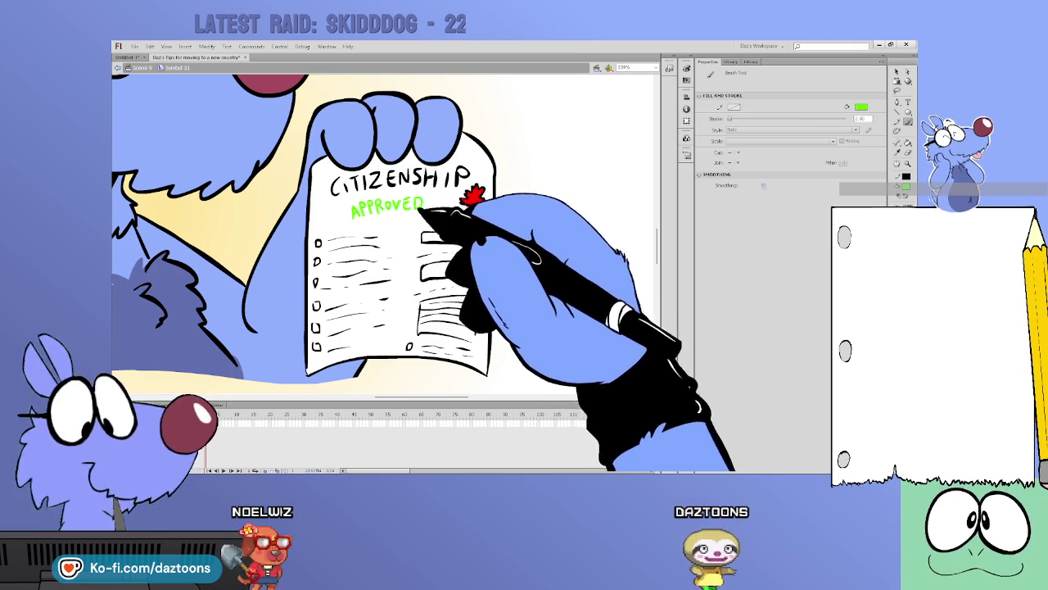
{"action": "left_click_drag", "start_coordinate": [353, 198], "coordinate": [357, 225]}
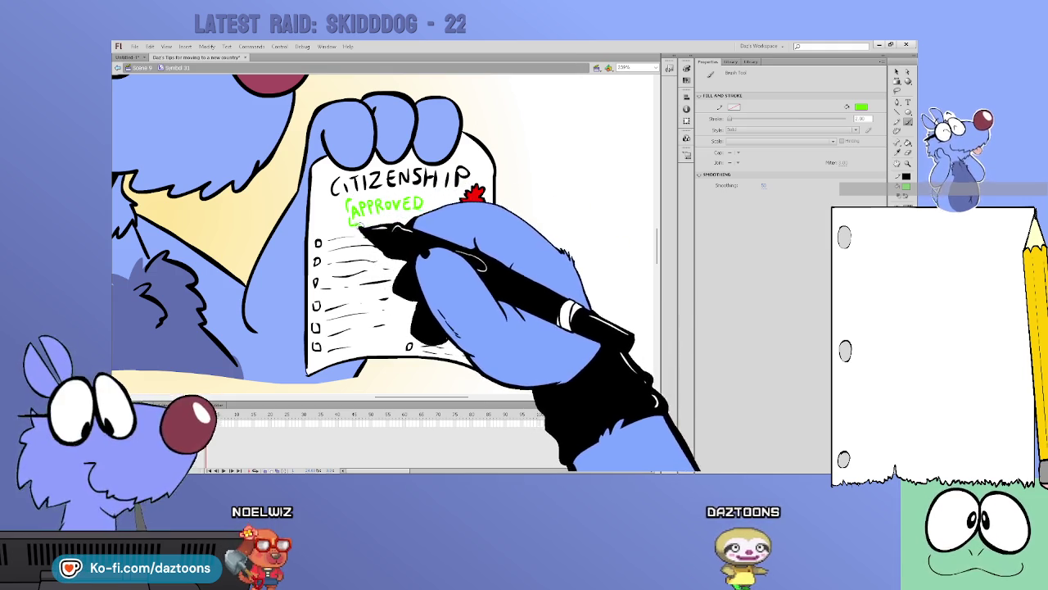
{"action": "left_click_drag", "start_coordinate": [422, 214], "coordinate": [414, 193]}
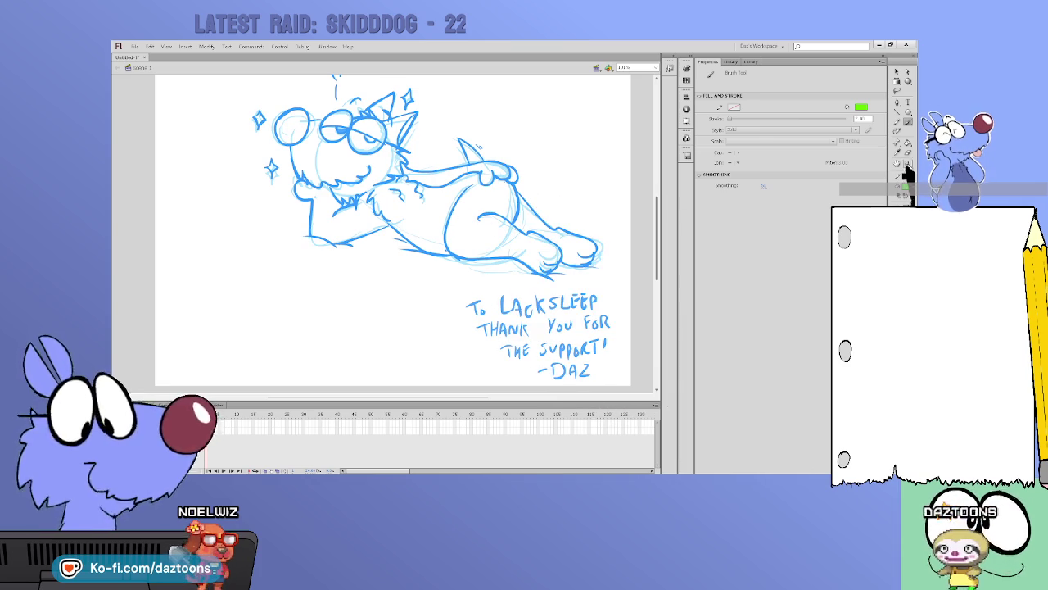
Zoom out, then marquee-zoom so the whole sketch page fills the view
{"action": "key", "text": "z"}
{"action": "left_click", "coordinate": [440, 246], "text": "alt"}
{"action": "left_click_drag", "start_coordinate": [184, 115], "coordinate": [462, 278]}
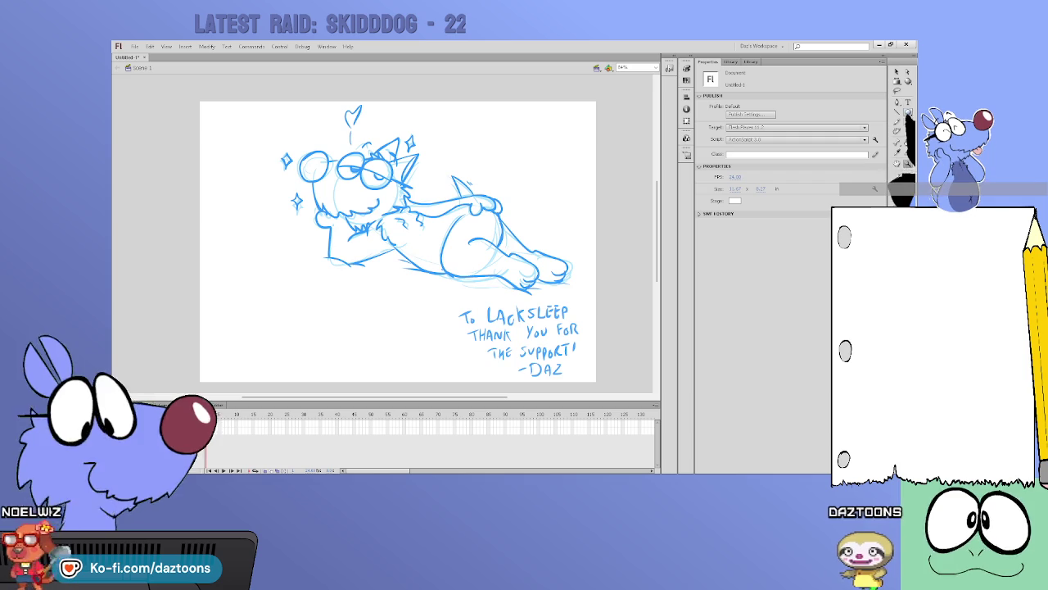
Select all the artwork in the frame with the Selection tool
{"action": "key", "text": "r"}
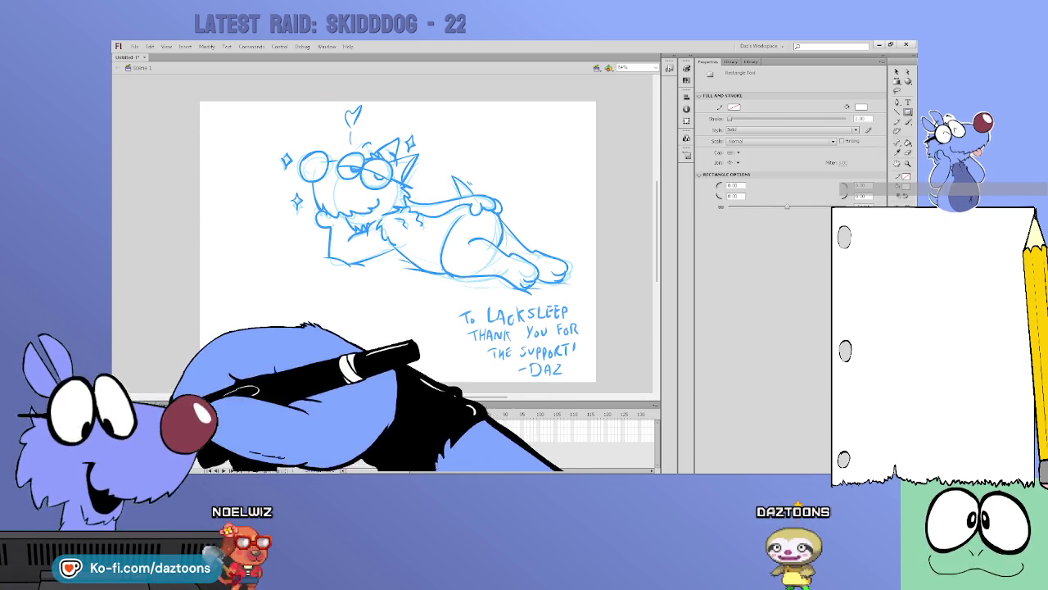
{"action": "left_click", "coordinate": [206, 425]}
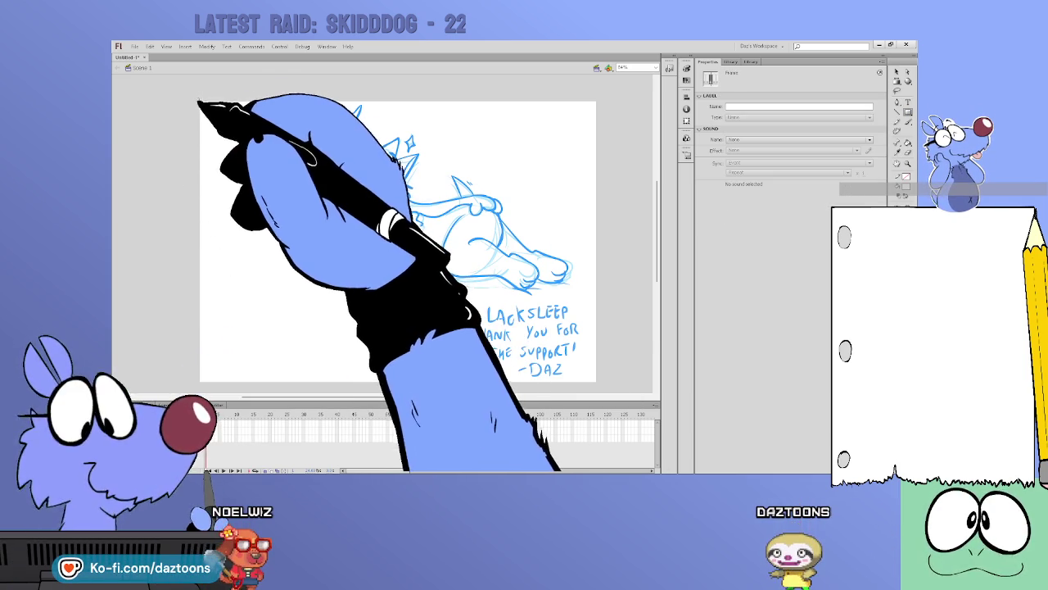
{"action": "key", "text": "r"}
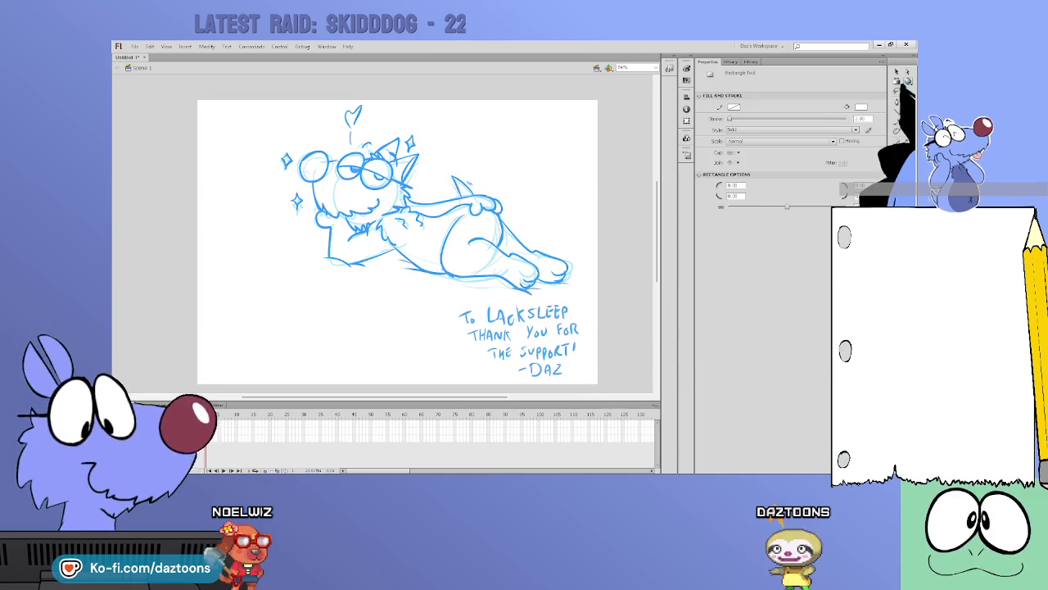
{"action": "key", "text": "v"}
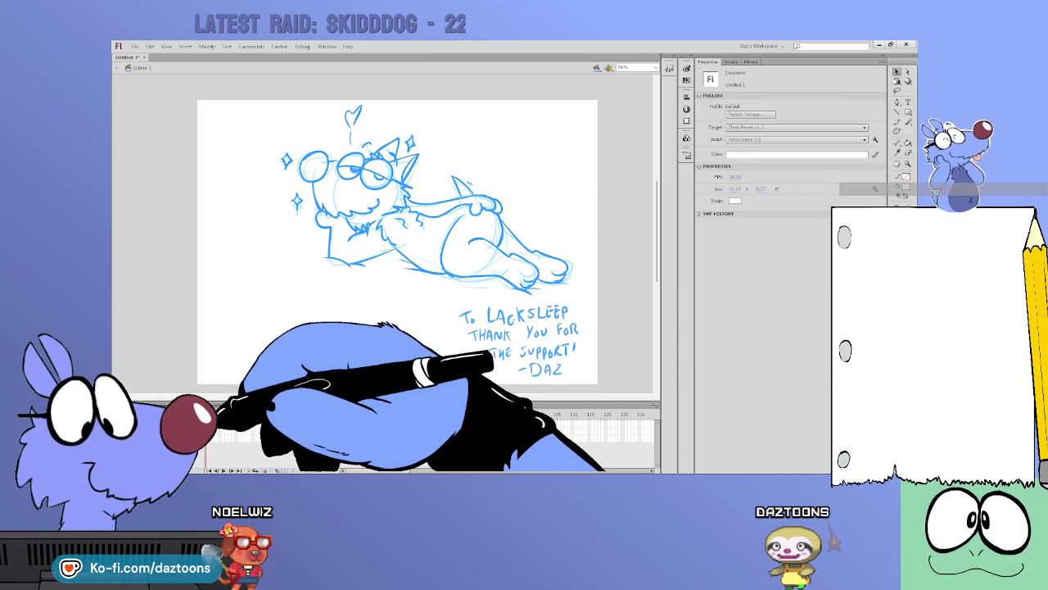
{"action": "left_click", "coordinate": [207, 426]}
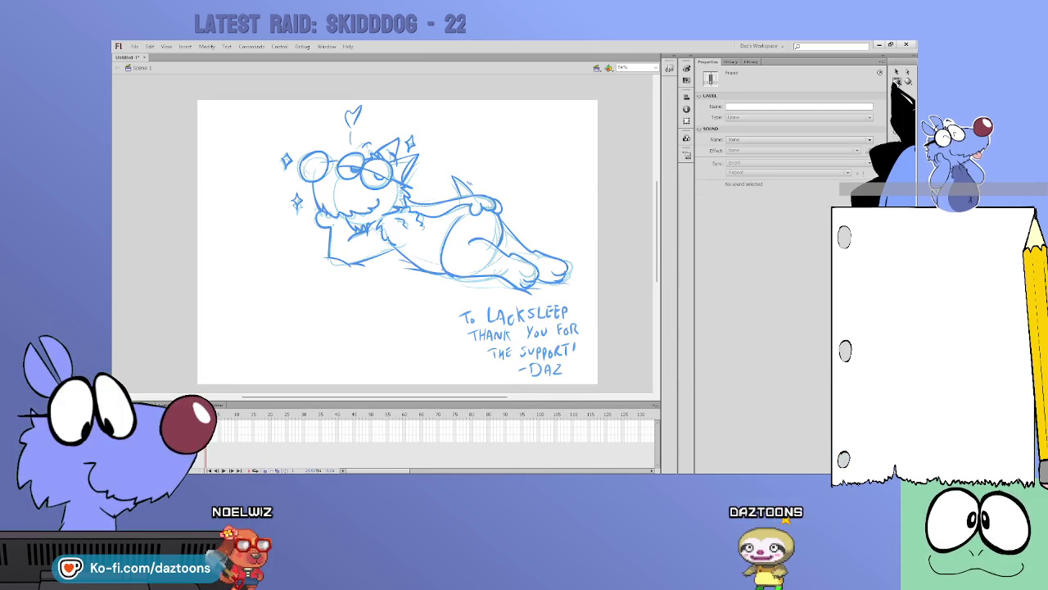
{"action": "left_click", "coordinate": [897, 72]}
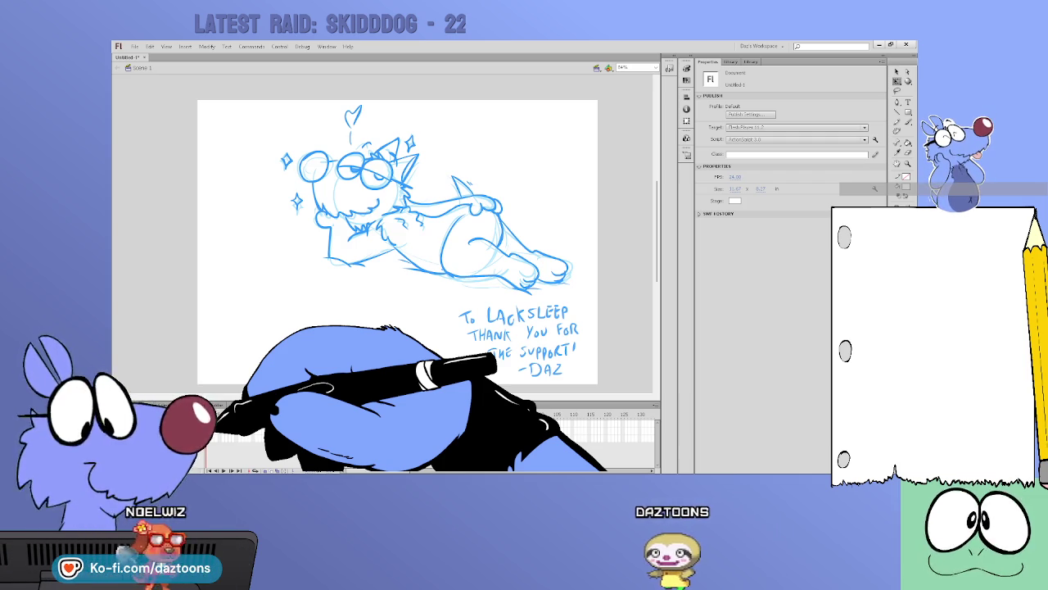
{"action": "left_click", "coordinate": [193, 421]}
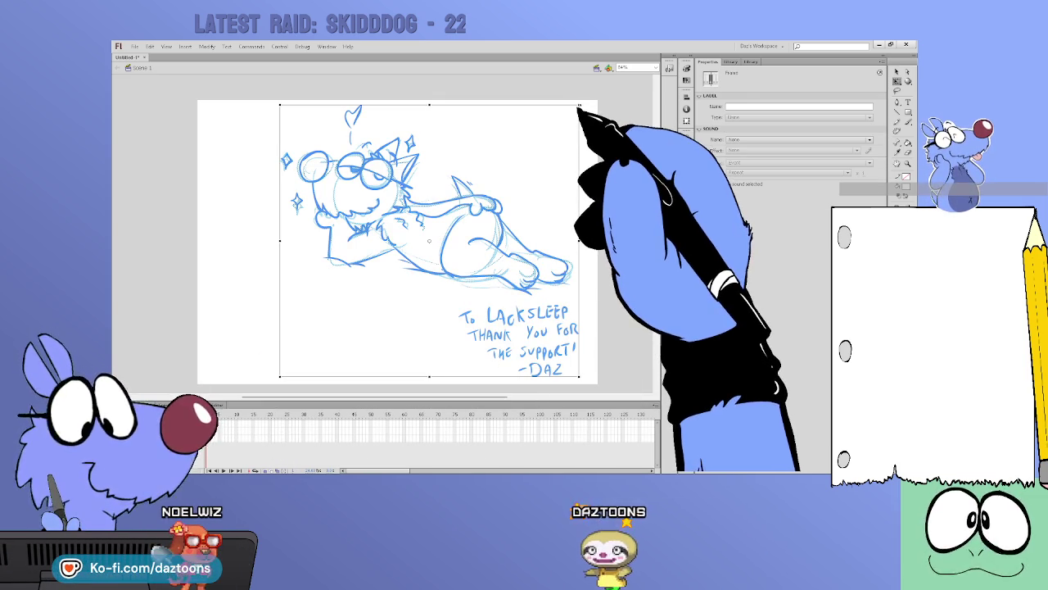
Scale the blue sketch up from its corner and reposition it on the page
{"action": "left_click_drag", "start_coordinate": [579, 105], "coordinate": [584, 100]}
{"action": "mouse_move", "coordinate": [552, 254]}
{"action": "left_mouse_down"}
{"action": "mouse_move", "coordinate": [489, 287]}
{"action": "mouse_move", "coordinate": [480, 328]}
{"action": "left_mouse_up"}
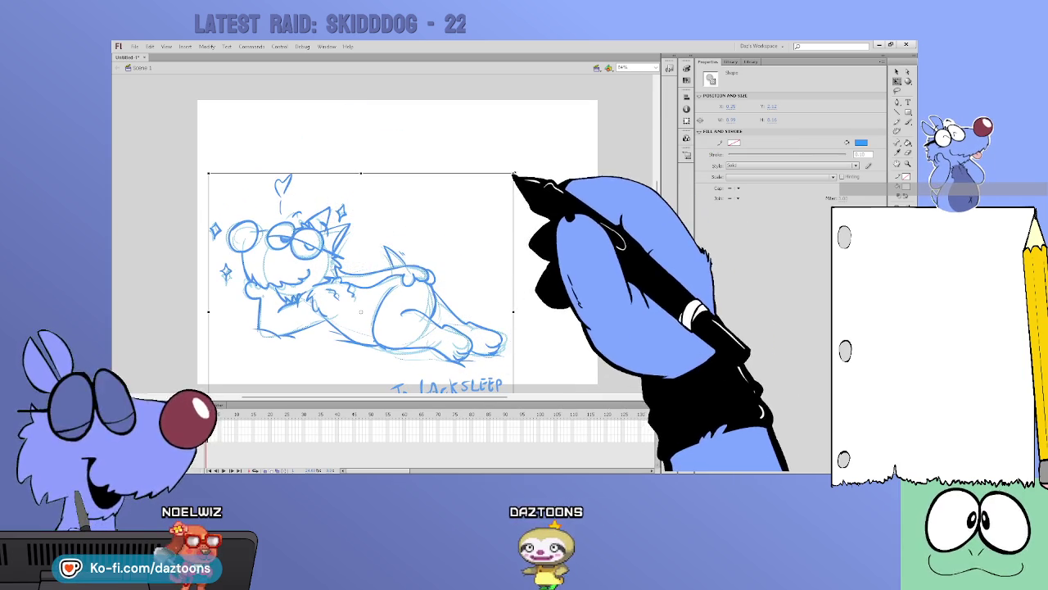
{"action": "left_click_drag", "start_coordinate": [504, 177], "coordinate": [565, 125]}
{"action": "left_click", "coordinate": [602, 141]}
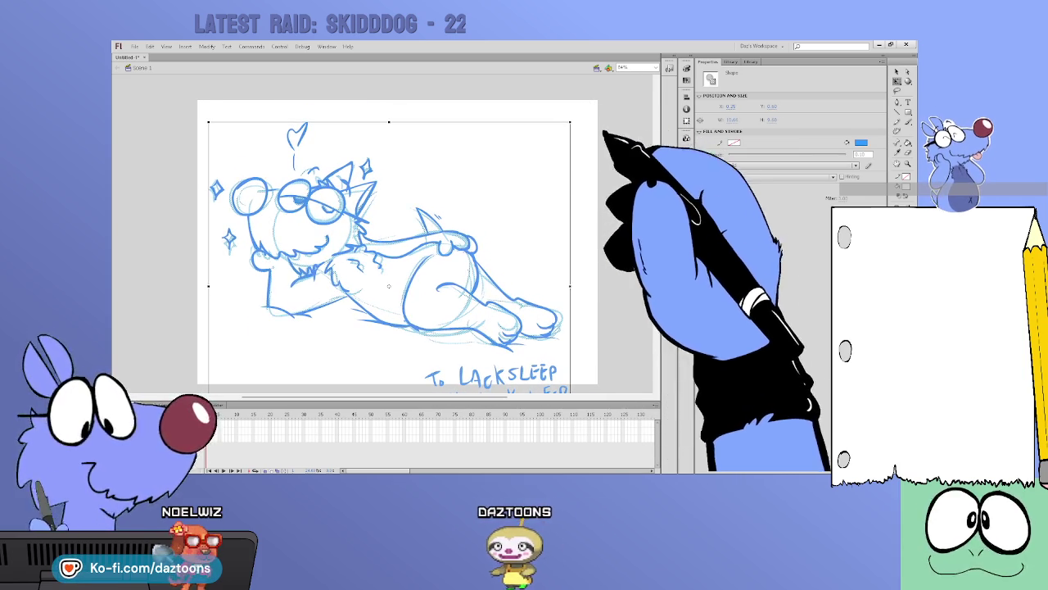
Move the dedication text block up to the page's upper right
{"action": "scroll", "coordinate": [397, 245], "scroll_direction": "down", "scroll_amount": 3}
{"action": "left_click_drag", "start_coordinate": [418, 234], "coordinate": [577, 332]}
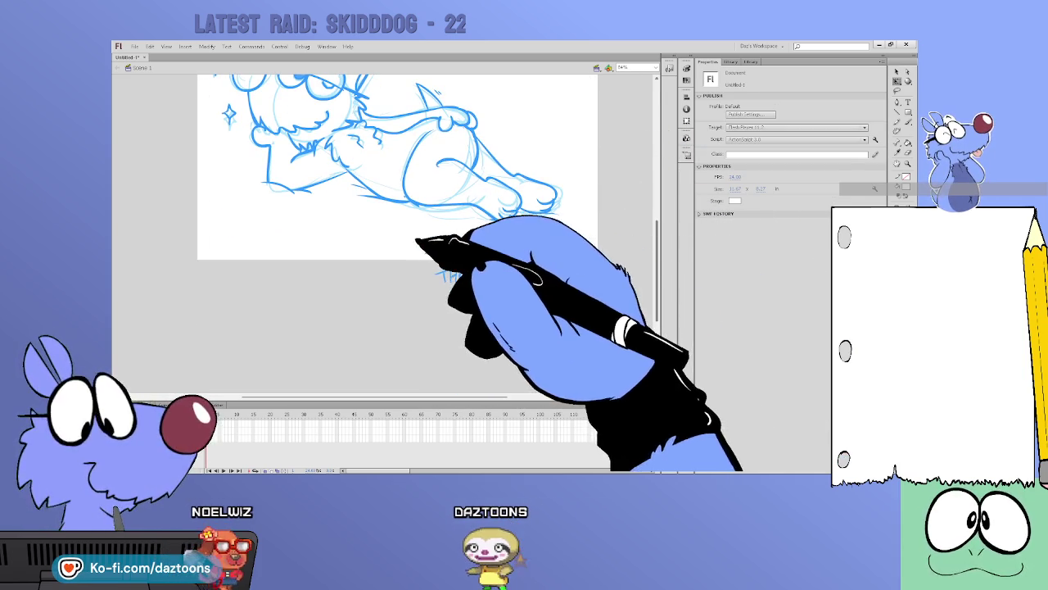
{"action": "scroll", "coordinate": [397, 246], "scroll_direction": "up", "scroll_amount": 3}
{"action": "left_click_drag", "start_coordinate": [497, 360], "coordinate": [516, 127]}
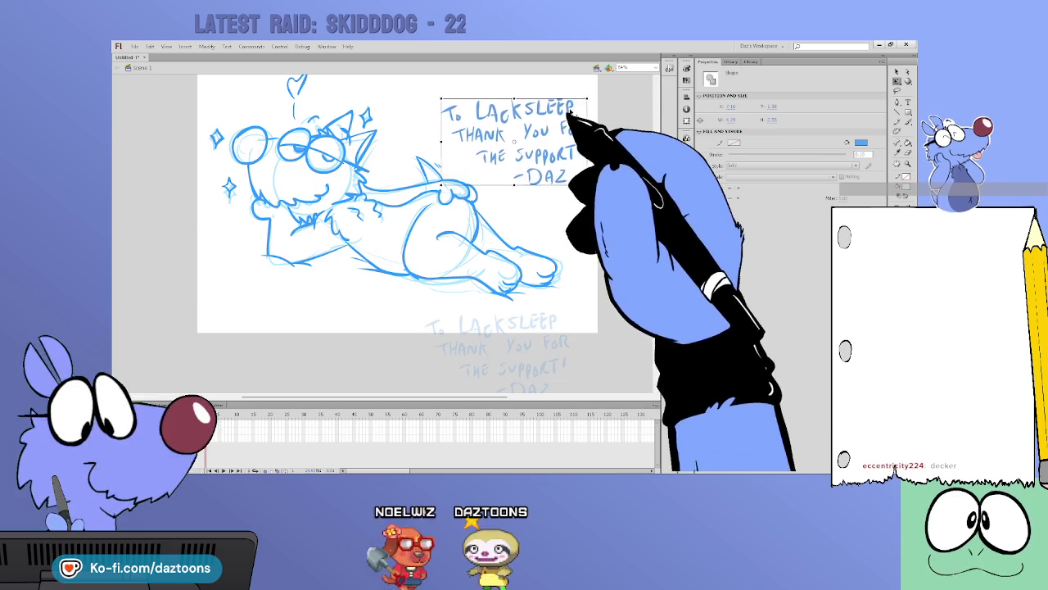
{"action": "scroll", "coordinate": [397, 245], "scroll_direction": "up", "scroll_amount": 2}
{"action": "left_click", "coordinate": [631, 156]}
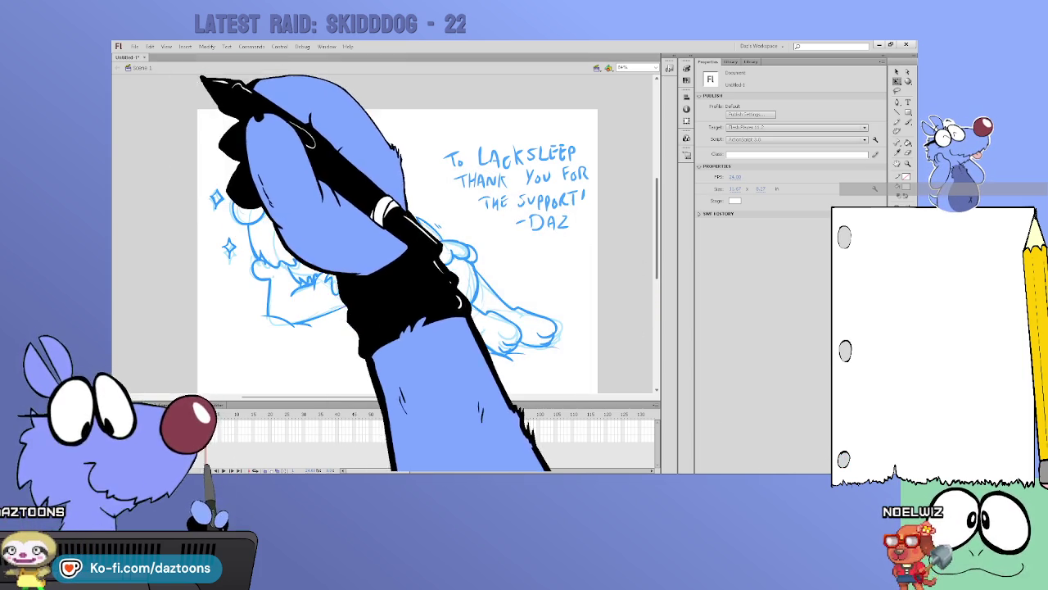
Close the sketch document and create a new ActionScript 3.0 document, Untitled-2
{"action": "key", "text": "ctrl+w"}
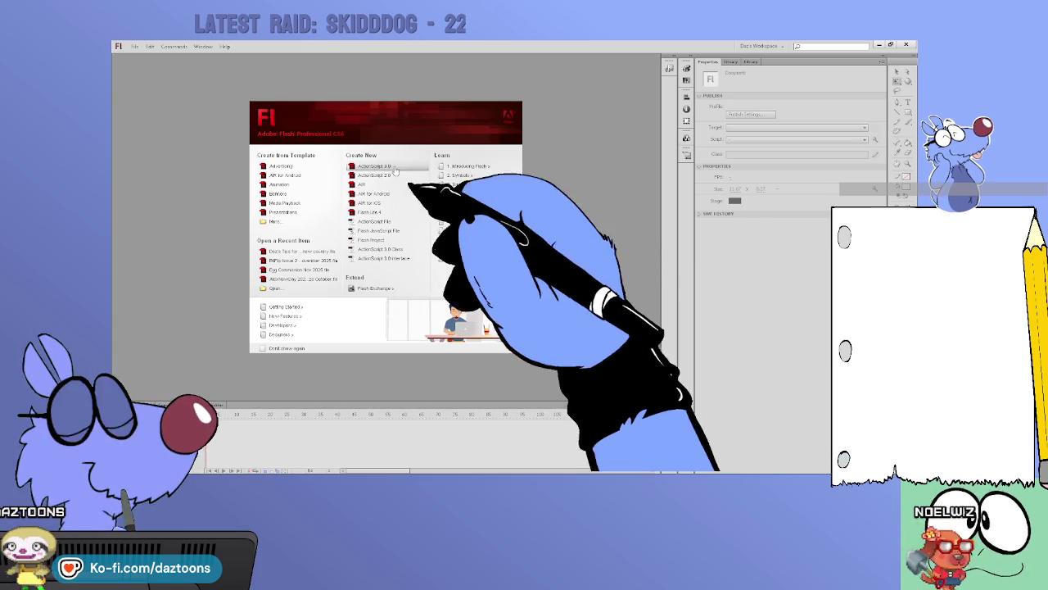
{"action": "left_click", "coordinate": [372, 166]}
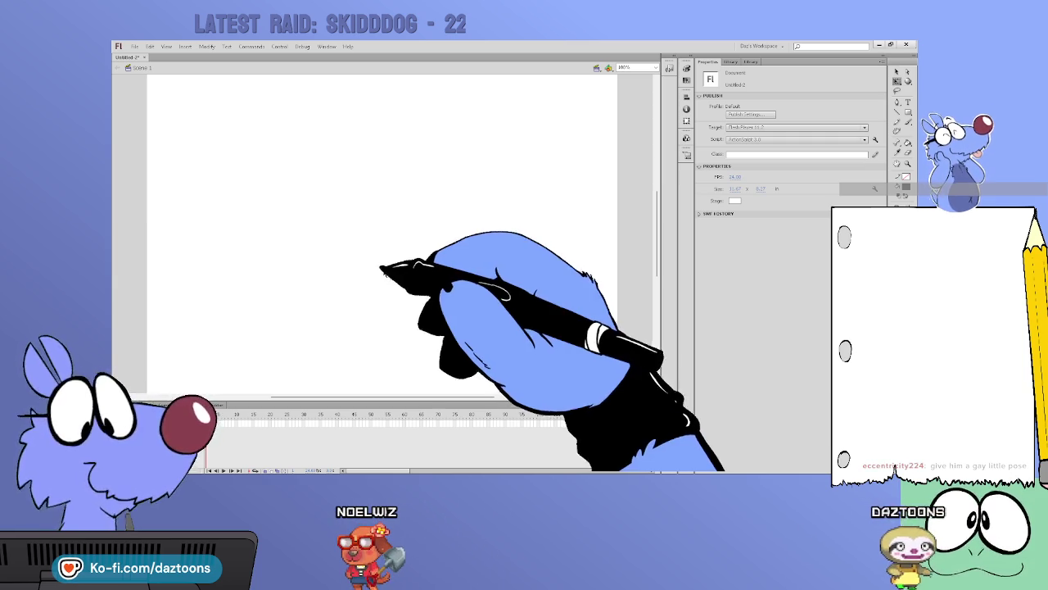
Brush light-blue construction strokes and diagonal and vertical guidelines for the snout
{"action": "key", "text": "b"}
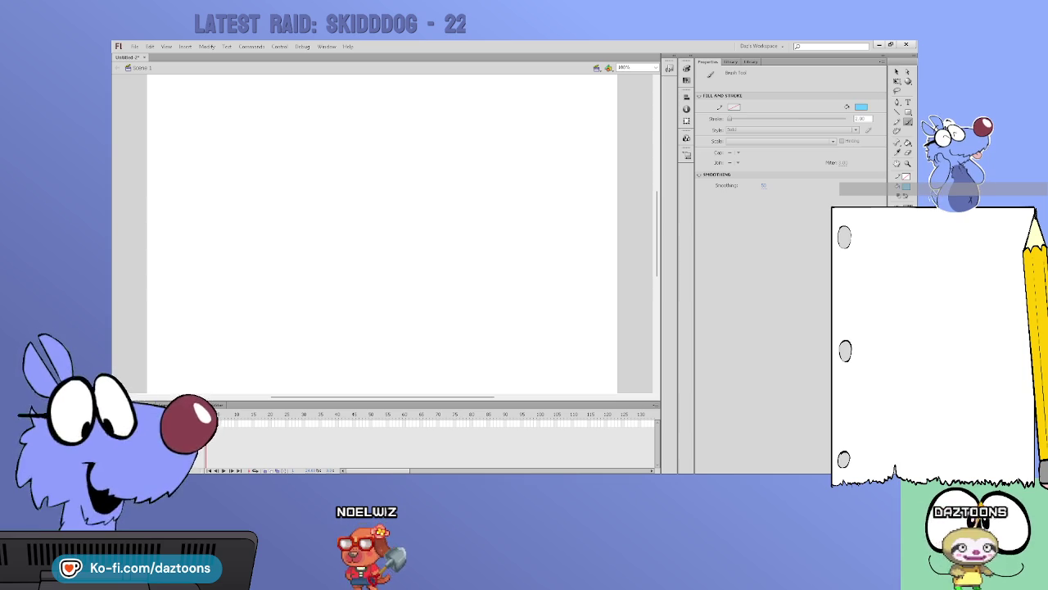
{"action": "left_click_drag", "start_coordinate": [541, 286], "coordinate": [513, 304]}
{"action": "mouse_move", "coordinate": [353, 362]}
{"action": "left_mouse_down"}
{"action": "mouse_move", "coordinate": [343, 366]}
{"action": "mouse_move", "coordinate": [245, 291]}
{"action": "mouse_move", "coordinate": [521, 150]}
{"action": "left_mouse_up"}
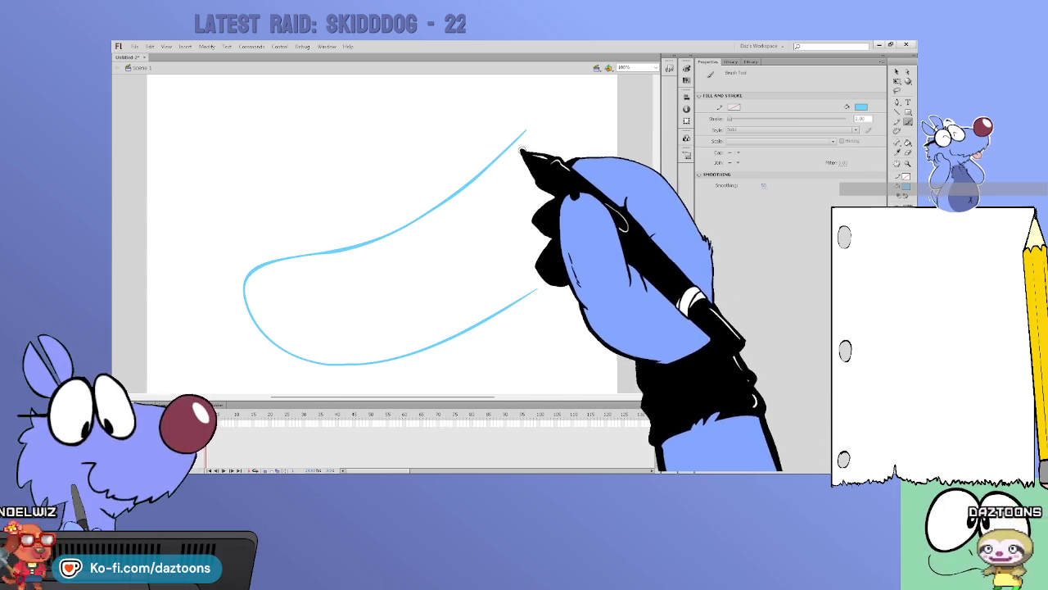
{"action": "key", "text": "ctrl+z"}
{"action": "mouse_move", "coordinate": [549, 245]}
{"action": "left_mouse_down"}
{"action": "mouse_move", "coordinate": [427, 337]}
{"action": "mouse_move", "coordinate": [278, 324]}
{"action": "mouse_move", "coordinate": [300, 264]}
{"action": "mouse_move", "coordinate": [521, 207]}
{"action": "mouse_move", "coordinate": [561, 210]}
{"action": "mouse_move", "coordinate": [563, 221]}
{"action": "mouse_move", "coordinate": [538, 206]}
{"action": "mouse_move", "coordinate": [507, 215]}
{"action": "left_mouse_up"}
{"action": "left_click_drag", "start_coordinate": [656, 258], "coordinate": [656, 264]}
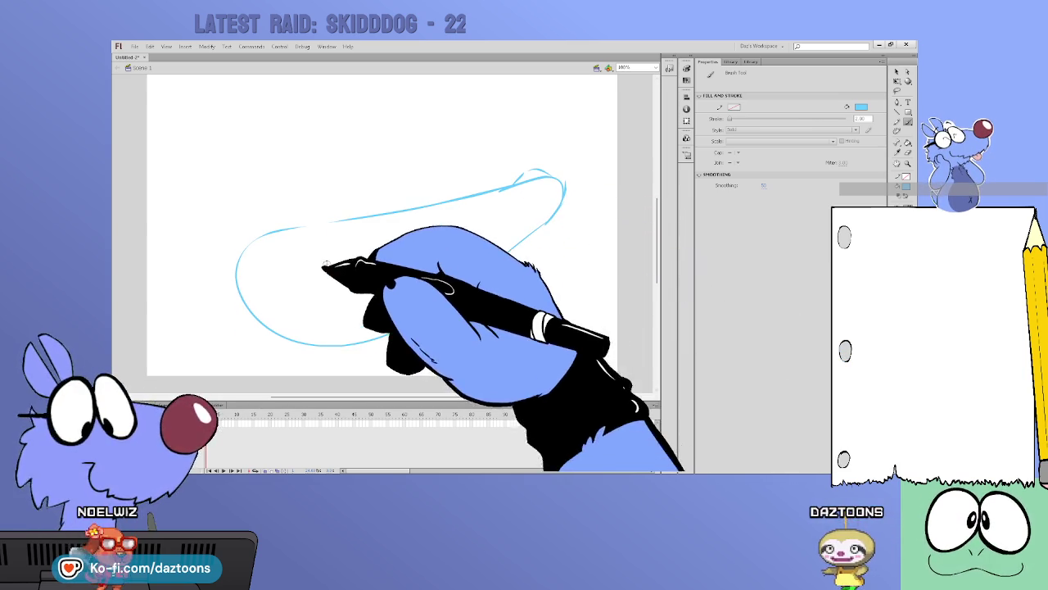
{"action": "left_click_drag", "start_coordinate": [270, 220], "coordinate": [407, 368]}
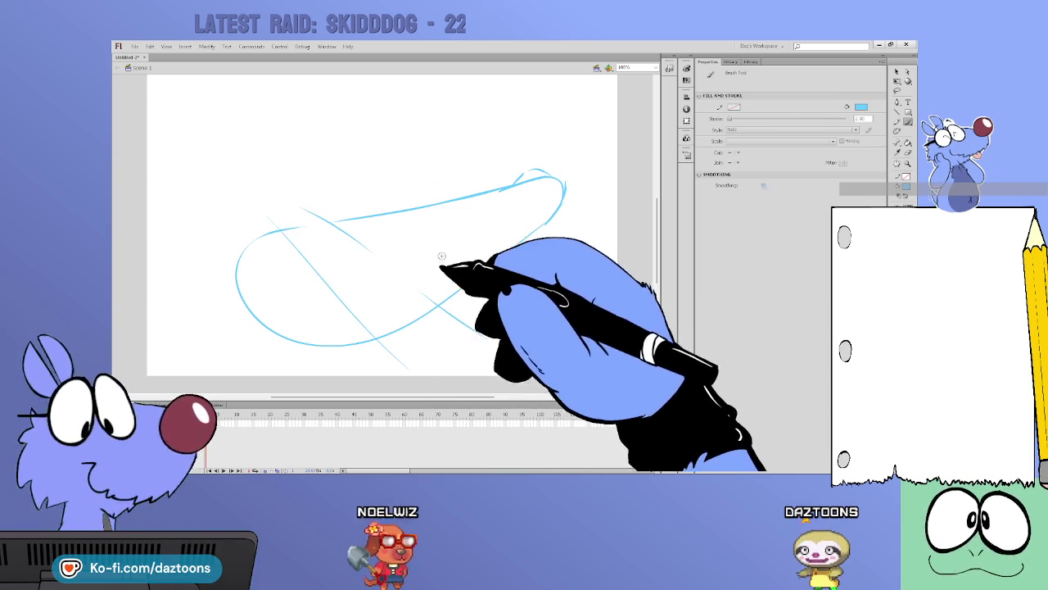
{"action": "left_click_drag", "start_coordinate": [402, 178], "coordinate": [376, 392]}
{"action": "left_click_drag", "start_coordinate": [449, 229], "coordinate": [431, 360]}
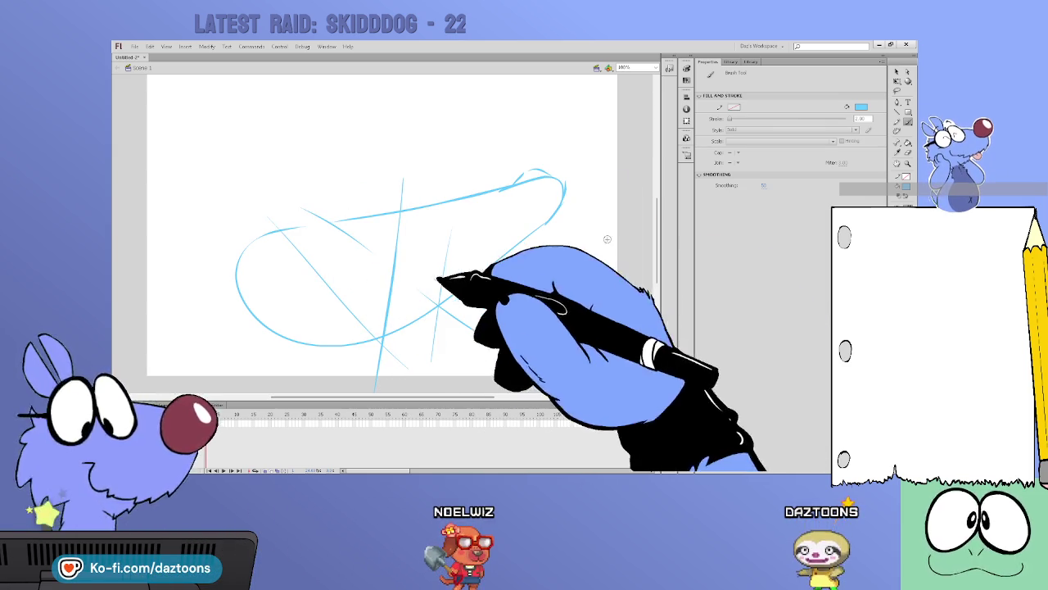
Add the rounded snout tip, small oval and top-left snout outline in light blue
{"action": "scroll", "coordinate": [585, 262], "scroll_direction": "down", "scroll_amount": 2}
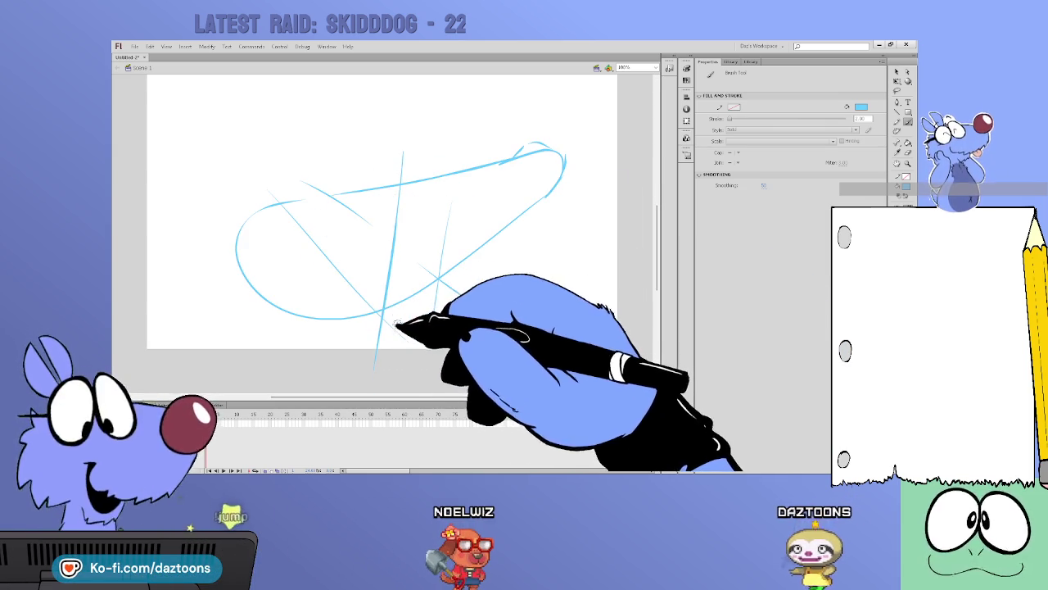
{"action": "left_click_drag", "start_coordinate": [395, 306], "coordinate": [439, 351]}
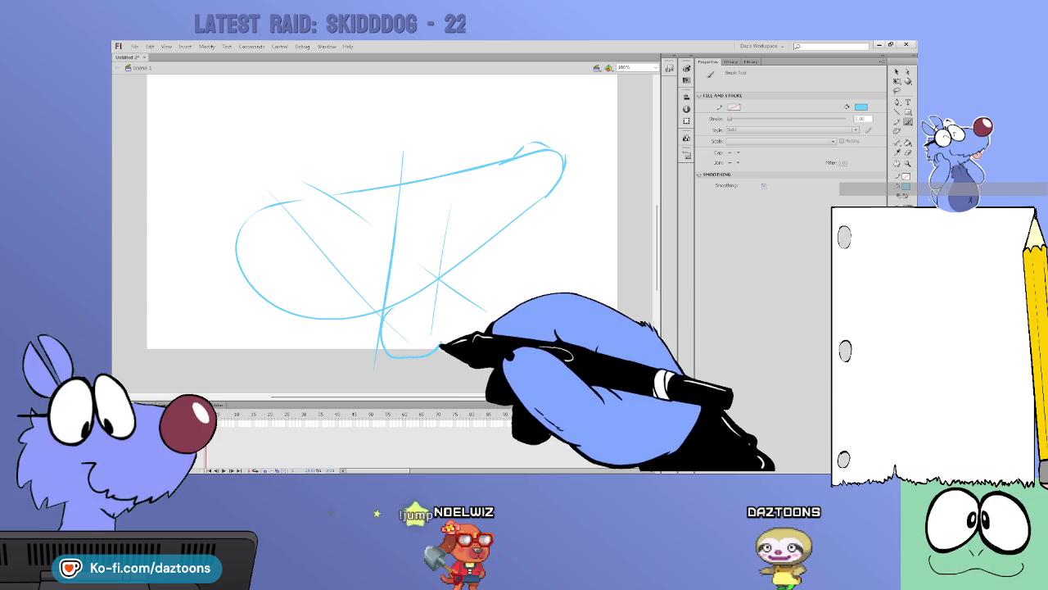
{"action": "mouse_move", "coordinate": [389, 309]}
{"action": "left_mouse_down"}
{"action": "mouse_move", "coordinate": [434, 289]}
{"action": "mouse_move", "coordinate": [438, 324]}
{"action": "left_mouse_up"}
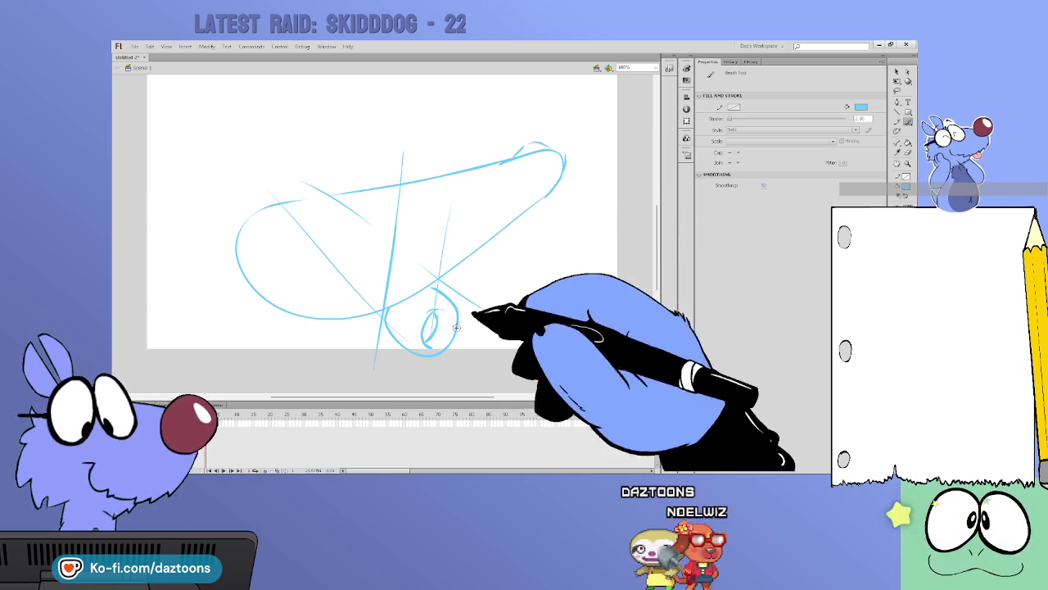
{"action": "left_click_drag", "start_coordinate": [426, 377], "coordinate": [549, 198]}
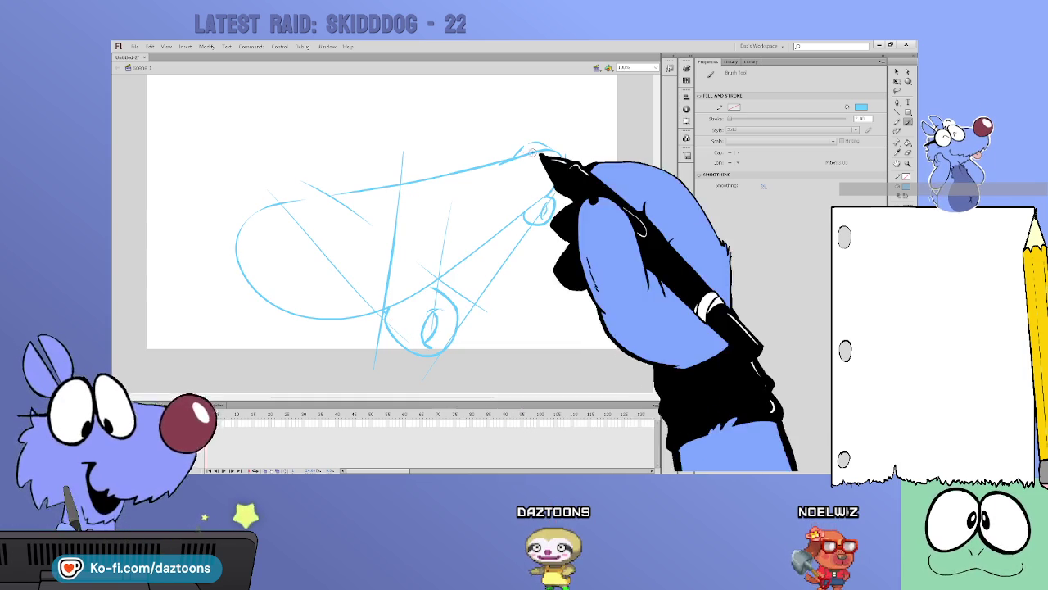
{"action": "key", "text": "v"}
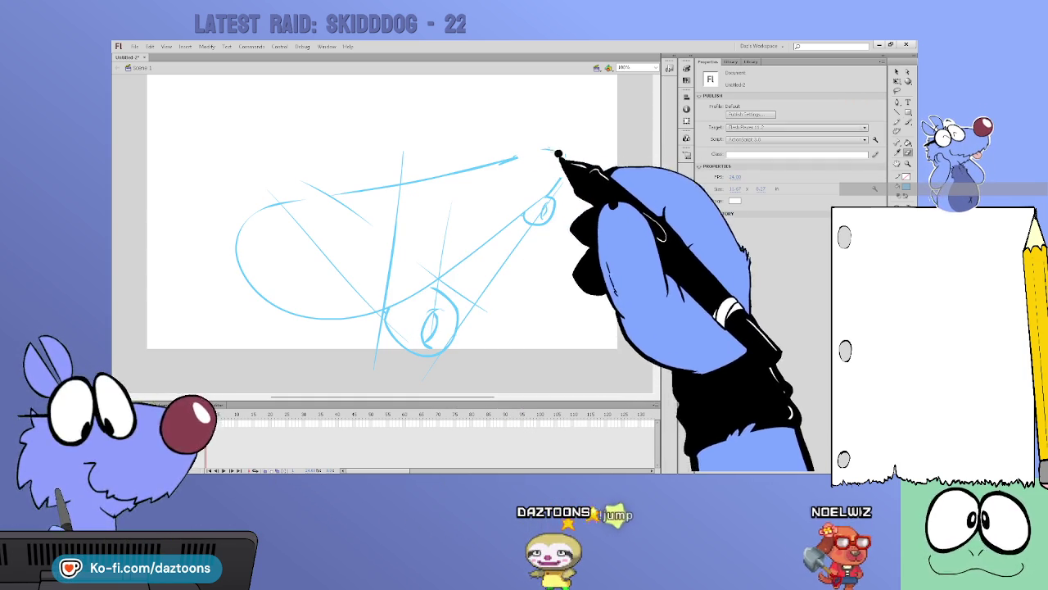
{"action": "key", "text": "b"}
{"action": "mouse_move", "coordinate": [508, 160]}
{"action": "left_mouse_down"}
{"action": "mouse_move", "coordinate": [562, 168]}
{"action": "mouse_move", "coordinate": [557, 187]}
{"action": "left_mouse_up"}
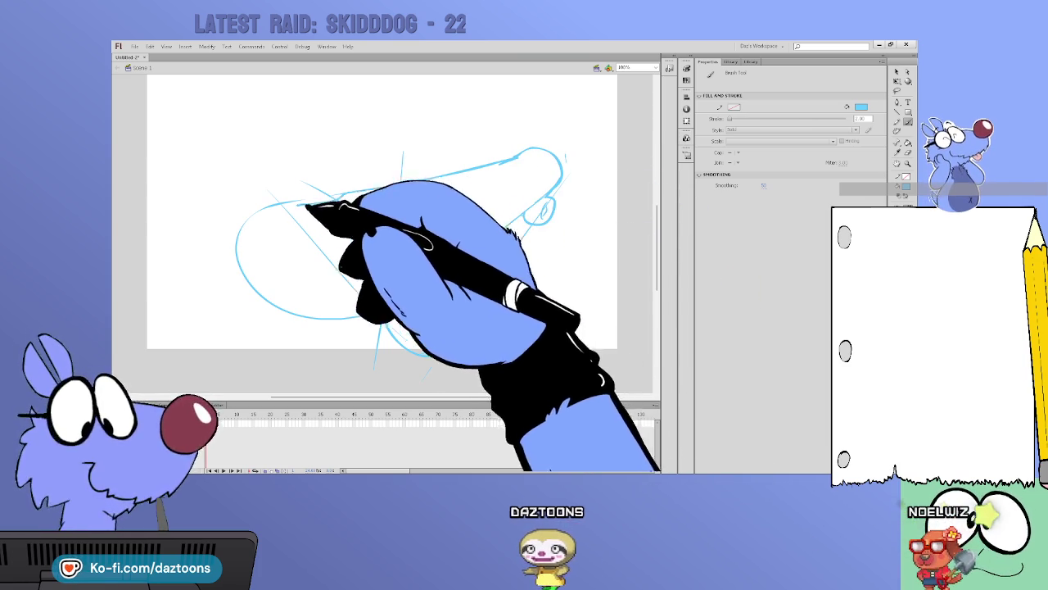
{"action": "mouse_move", "coordinate": [304, 199]}
{"action": "left_mouse_down"}
{"action": "mouse_move", "coordinate": [257, 210]}
{"action": "mouse_move", "coordinate": [316, 280]}
{"action": "mouse_move", "coordinate": [364, 314]}
{"action": "mouse_move", "coordinate": [451, 255]}
{"action": "left_mouse_up"}
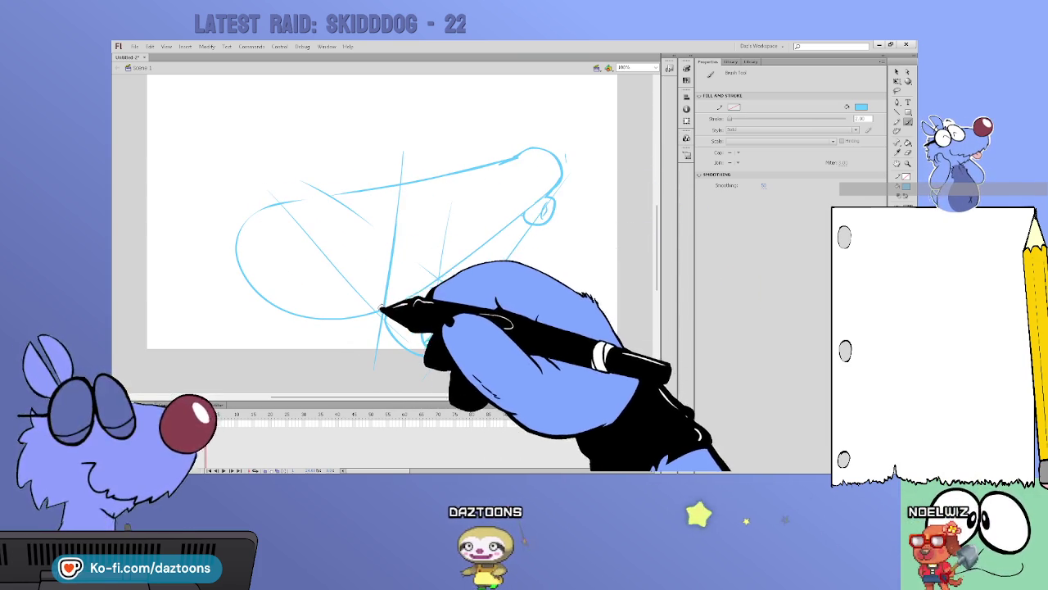
{"action": "left_click_drag", "start_coordinate": [247, 205], "coordinate": [361, 175]}
{"action": "scroll", "coordinate": [361, 175], "scroll_direction": "up", "scroll_amount": 3}
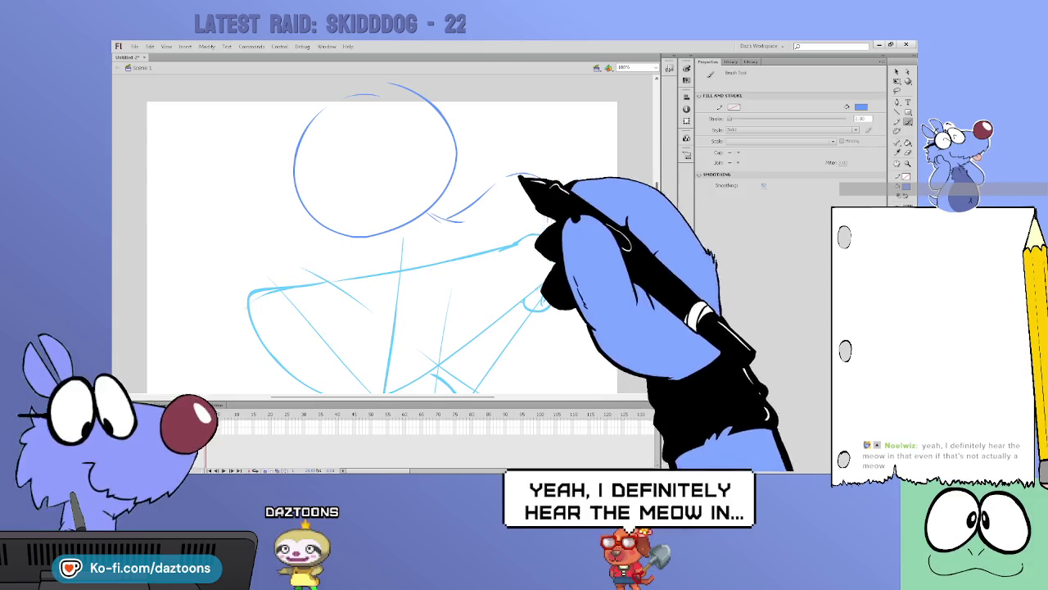
Draw the upper character's darker-blue head circle with an oval and face guideline
{"action": "left_click_drag", "start_coordinate": [381, 239], "coordinate": [454, 303]}
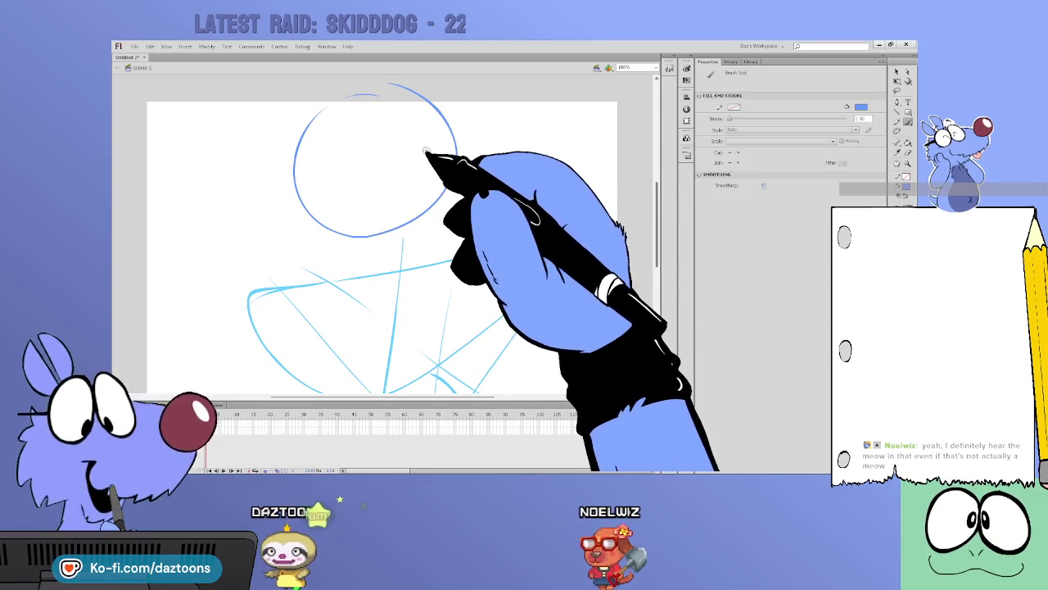
{"action": "key", "text": "ctrl+z"}
{"action": "mouse_move", "coordinate": [385, 113]}
{"action": "left_mouse_down"}
{"action": "mouse_move", "coordinate": [398, 118]}
{"action": "mouse_move", "coordinate": [370, 227]}
{"action": "left_mouse_up"}
{"action": "key", "text": "ctrl+z"}
{"action": "key", "text": "ctrl+z"}
{"action": "mouse_move", "coordinate": [361, 97]}
{"action": "left_mouse_down"}
{"action": "mouse_move", "coordinate": [373, 117]}
{"action": "mouse_move", "coordinate": [397, 93]}
{"action": "left_mouse_up"}
{"action": "key", "text": "ctrl+z"}
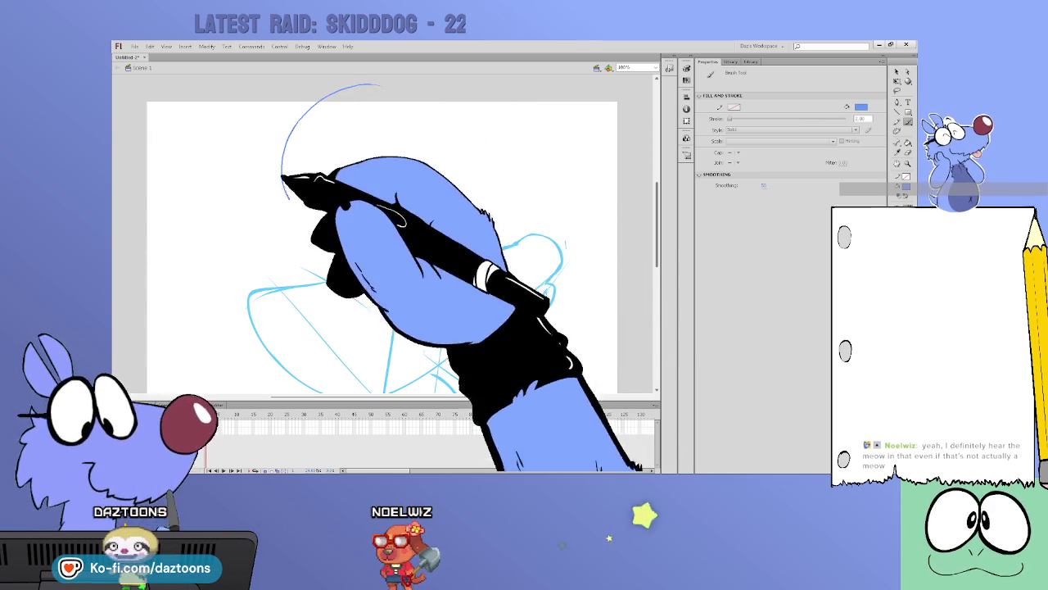
{"action": "key", "text": "ctrl+z"}
{"action": "left_click_drag", "start_coordinate": [375, 85], "coordinate": [436, 199]}
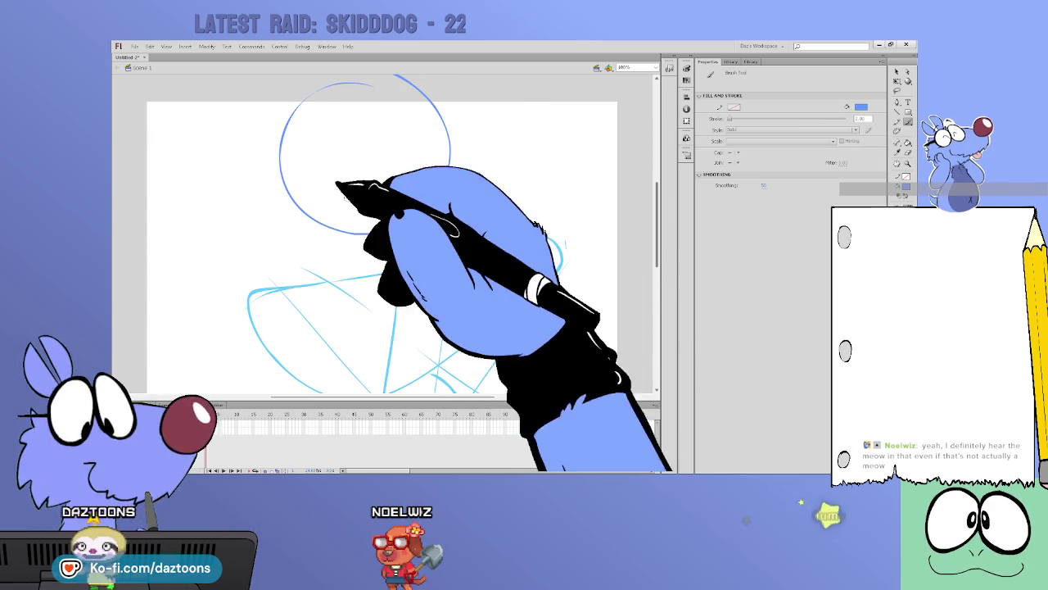
{"action": "left_click_drag", "start_coordinate": [344, 225], "coordinate": [410, 194]}
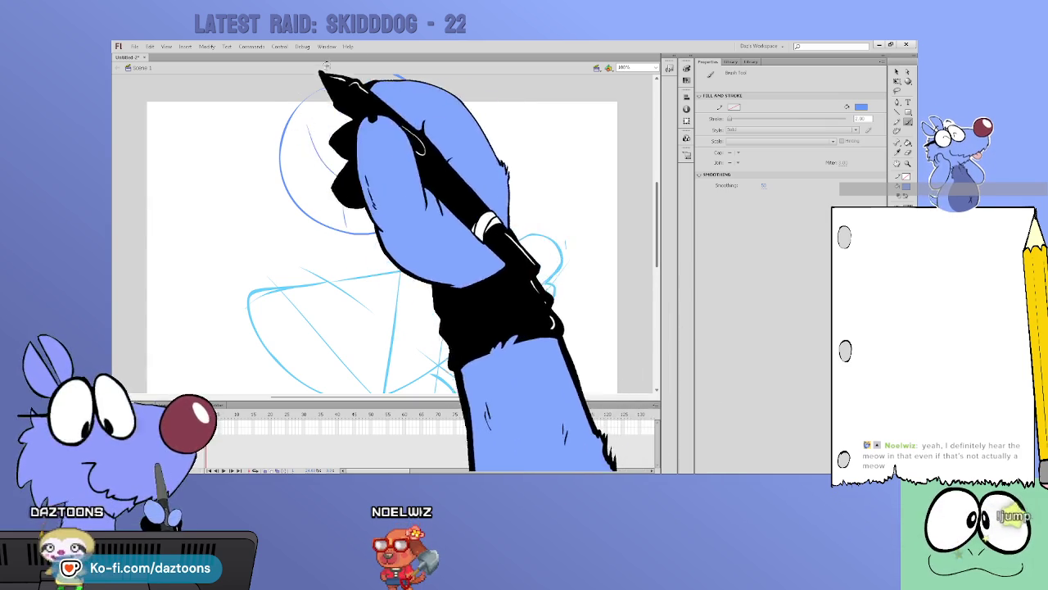
{"action": "left_click_drag", "start_coordinate": [293, 138], "coordinate": [443, 186]}
Sketch the neck, shoulder arc and arm lines right of the head
{"action": "left_click_drag", "start_coordinate": [349, 233], "coordinate": [363, 246]}
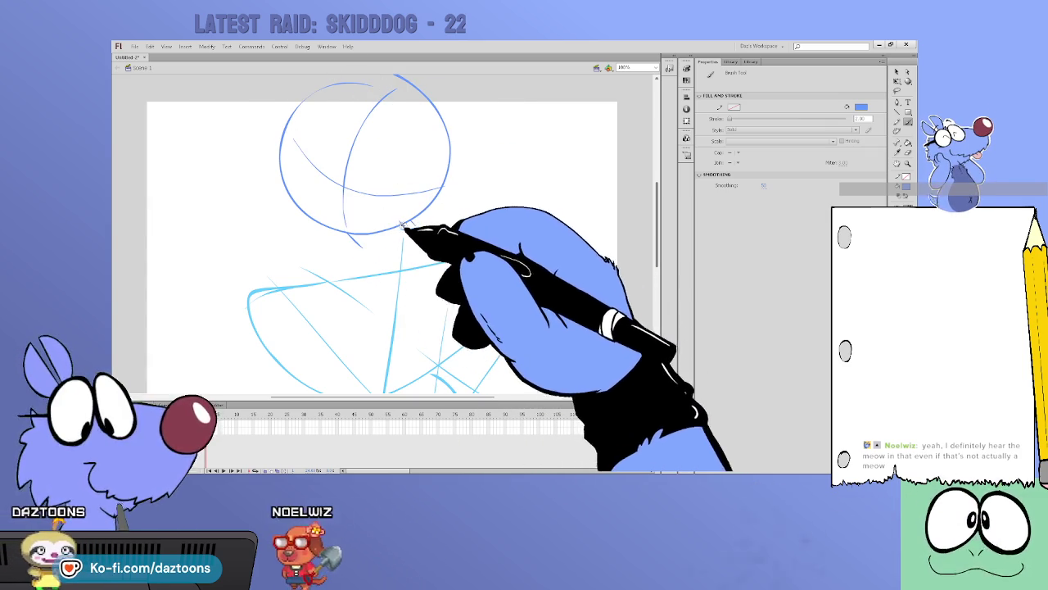
{"action": "left_click_drag", "start_coordinate": [403, 221], "coordinate": [454, 246]}
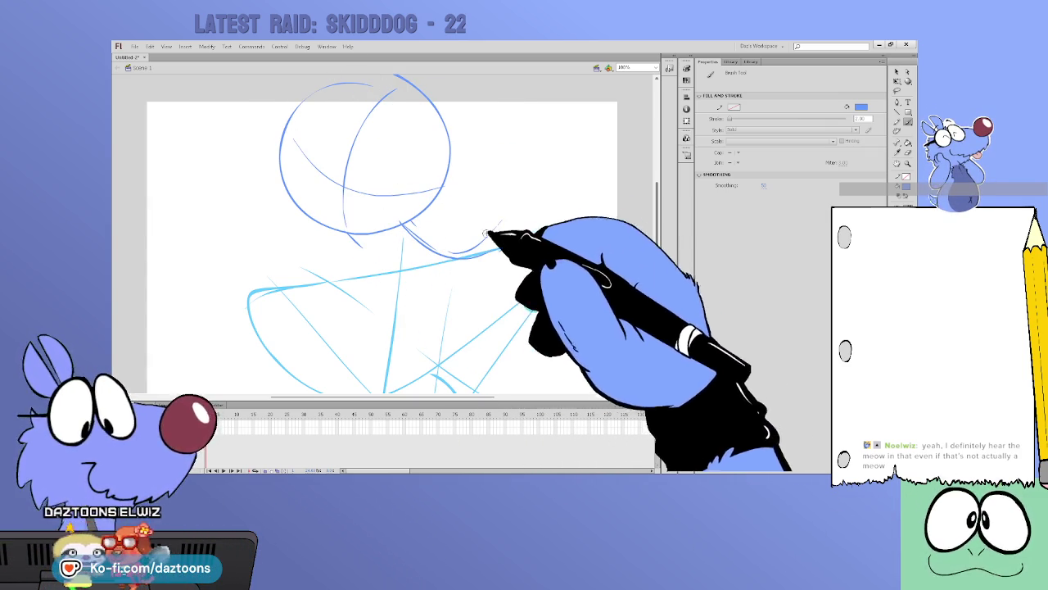
{"action": "left_click_drag", "start_coordinate": [454, 261], "coordinate": [563, 254]}
{"action": "left_click_drag", "start_coordinate": [373, 270], "coordinate": [447, 315]}
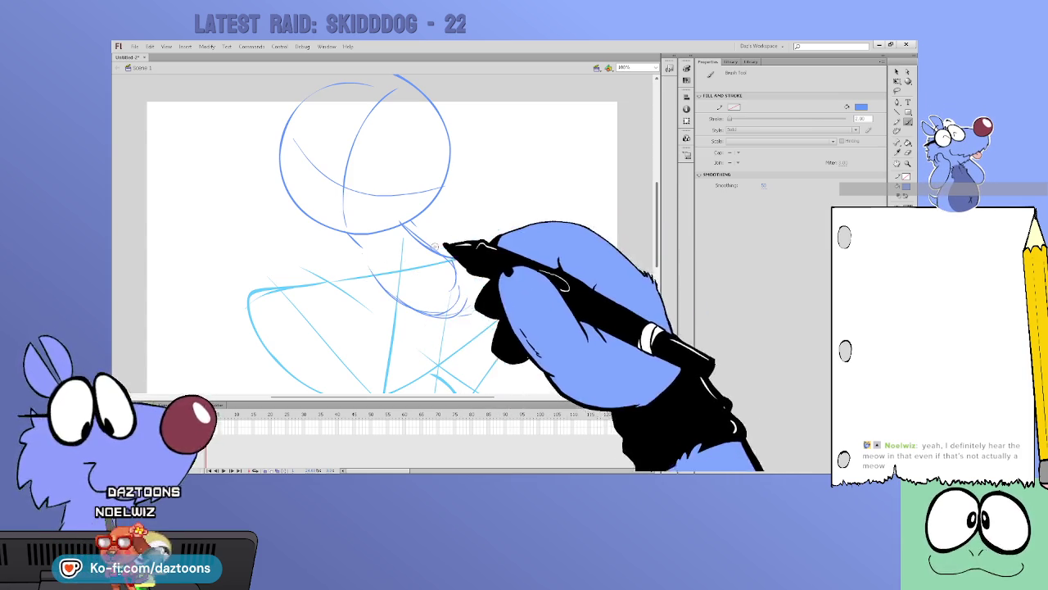
{"action": "left_click_drag", "start_coordinate": [459, 245], "coordinate": [544, 238]}
{"action": "left_click_drag", "start_coordinate": [409, 238], "coordinate": [499, 226]}
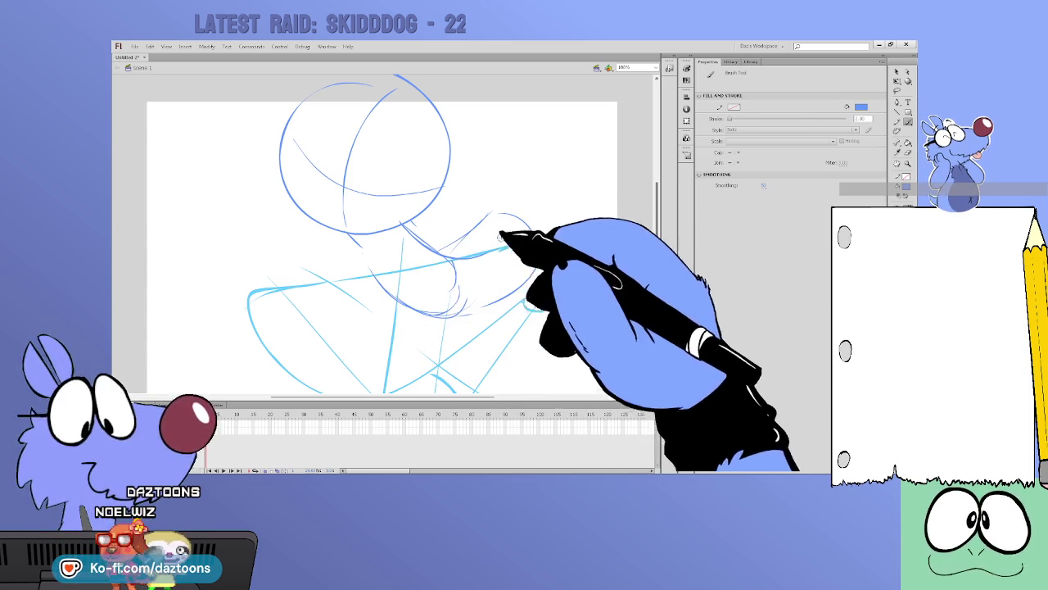
{"action": "mouse_move", "coordinate": [483, 261]}
{"action": "left_mouse_down"}
{"action": "mouse_move", "coordinate": [543, 300]}
{"action": "mouse_move", "coordinate": [552, 241]}
{"action": "left_mouse_up"}
{"action": "left_click_drag", "start_coordinate": [545, 197], "coordinate": [590, 184]}
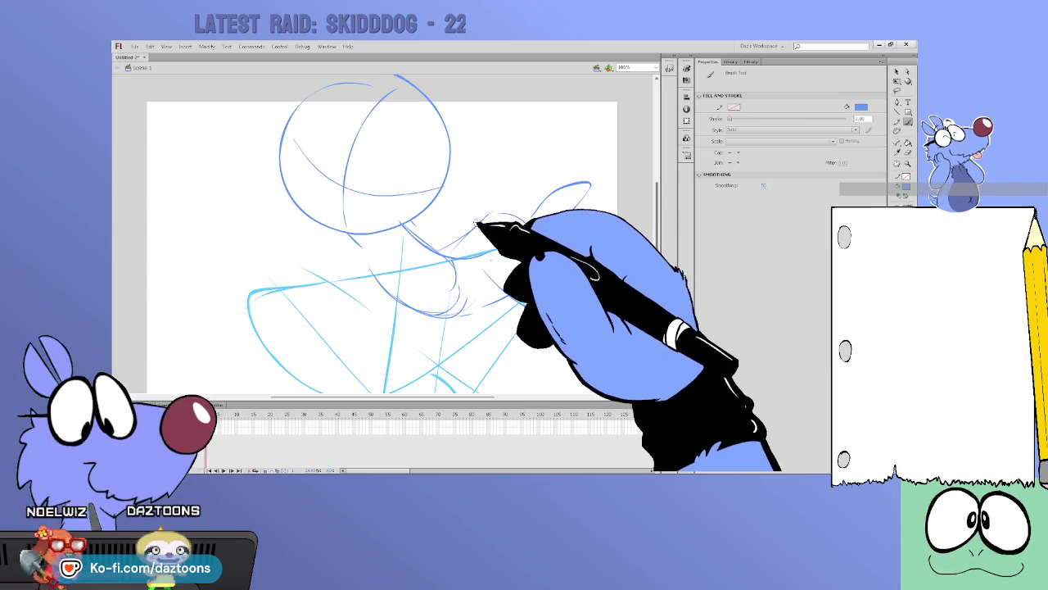
Add the raised spiky hand, cheek and jaw curves, and extra neck lines
{"action": "left_click_drag", "start_coordinate": [475, 200], "coordinate": [499, 108]}
{"action": "mouse_move", "coordinate": [495, 151]}
{"action": "left_mouse_down"}
{"action": "mouse_move", "coordinate": [539, 121]}
{"action": "mouse_move", "coordinate": [504, 174]}
{"action": "mouse_move", "coordinate": [524, 143]}
{"action": "left_mouse_up"}
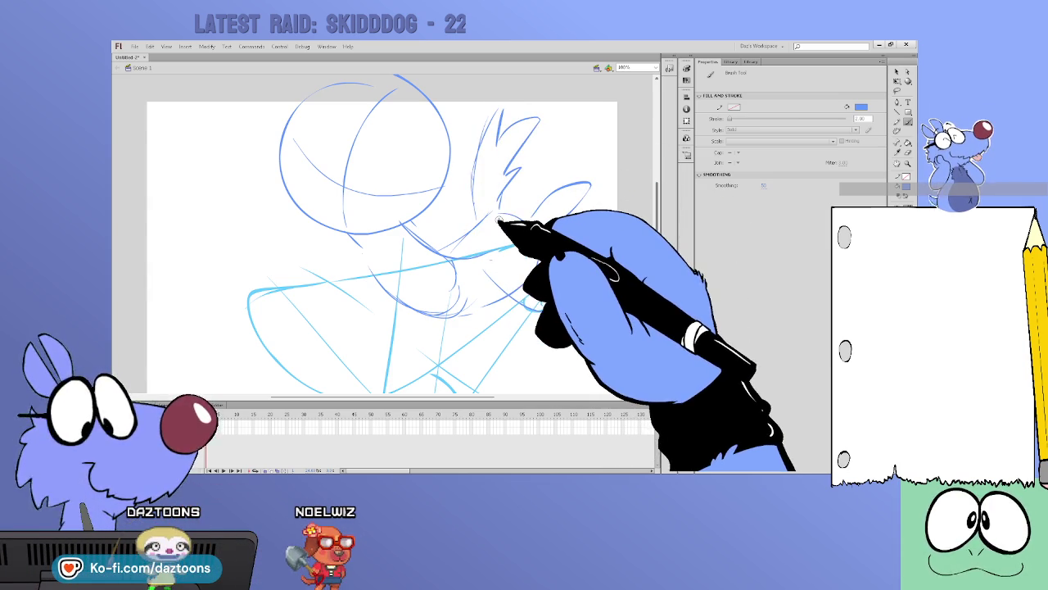
{"action": "mouse_move", "coordinate": [287, 197]}
{"action": "left_mouse_down"}
{"action": "mouse_move", "coordinate": [333, 238]}
{"action": "mouse_move", "coordinate": [428, 222]}
{"action": "left_mouse_up"}
{"action": "left_click_drag", "start_coordinate": [410, 265], "coordinate": [369, 295]}
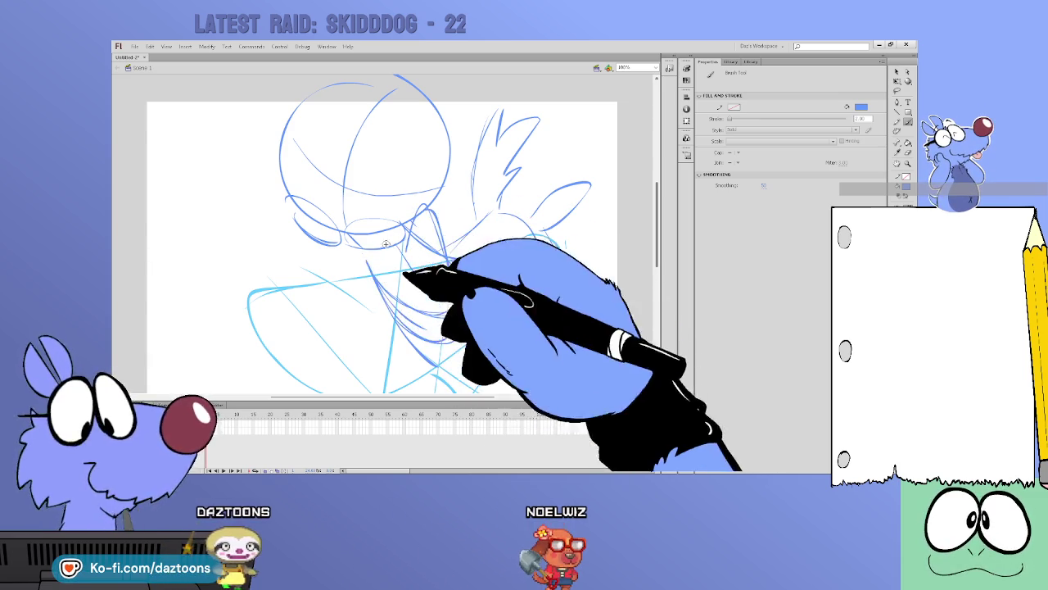
{"action": "left_click_drag", "start_coordinate": [311, 239], "coordinate": [306, 309]}
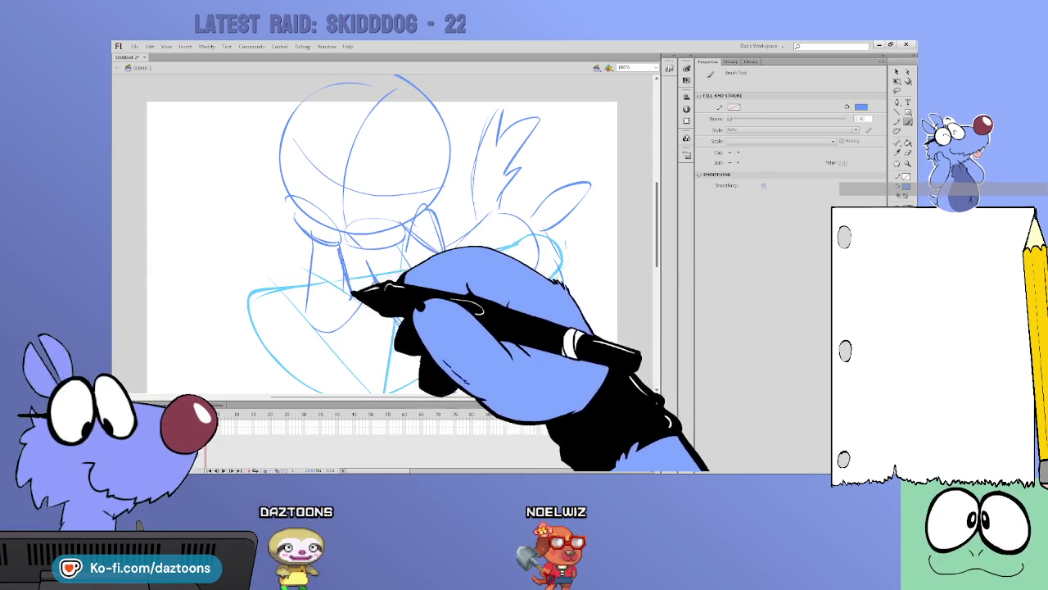
{"action": "scroll", "coordinate": [637, 217], "scroll_direction": "up", "scroll_amount": 2}
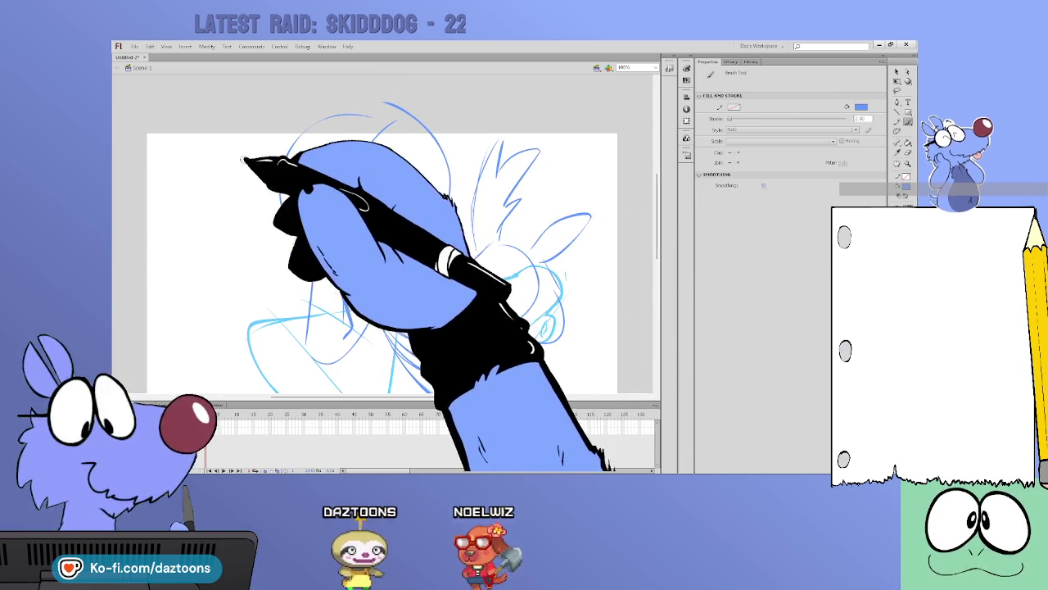
Draw the left arm with zigzag fingers and two oval eyes on the face
{"action": "left_click_drag", "start_coordinate": [232, 148], "coordinate": [256, 253]}
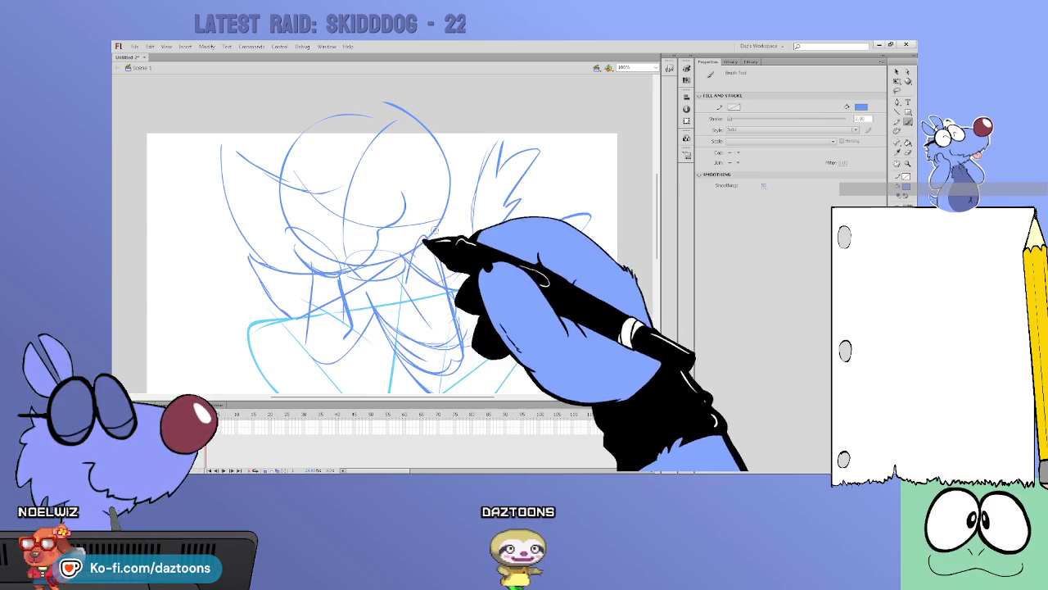
{"action": "left_click_drag", "start_coordinate": [286, 324], "coordinate": [246, 360]}
{"action": "left_click_drag", "start_coordinate": [238, 324], "coordinate": [287, 314]}
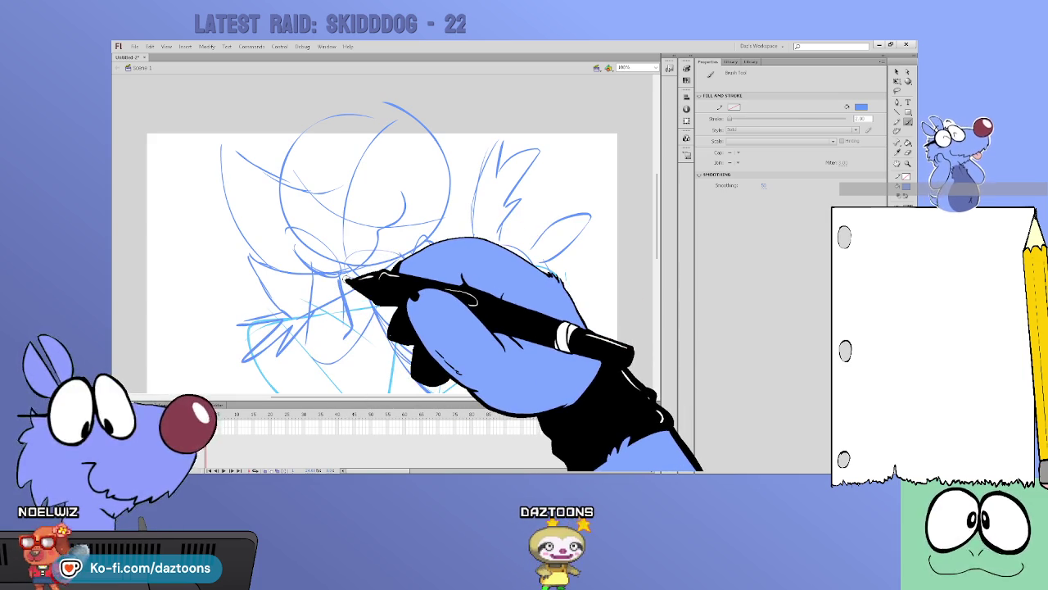
{"action": "left_click_drag", "start_coordinate": [339, 159], "coordinate": [316, 164]}
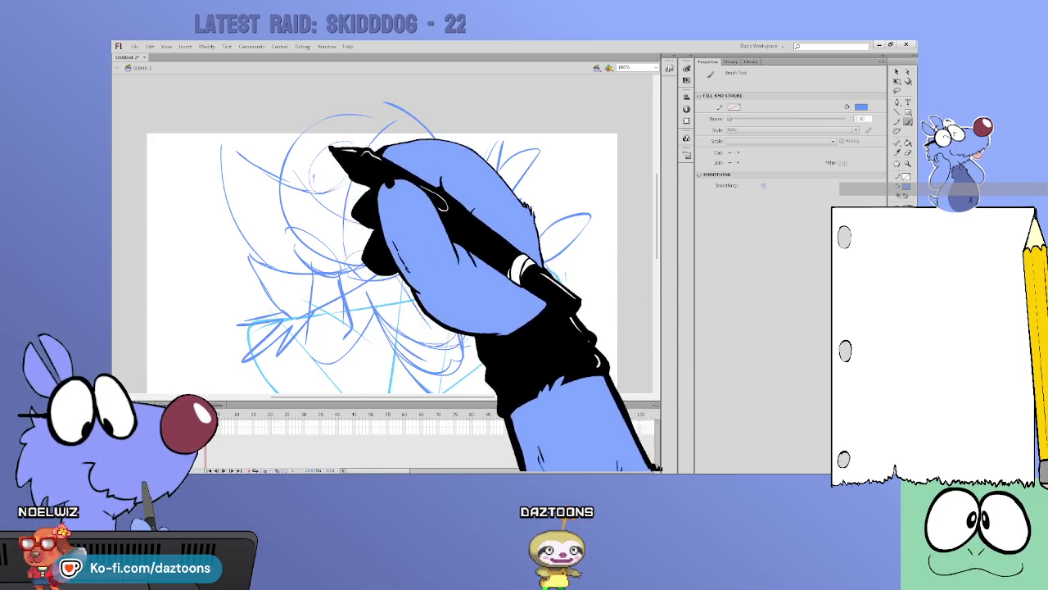
{"action": "left_click_drag", "start_coordinate": [394, 147], "coordinate": [388, 168]}
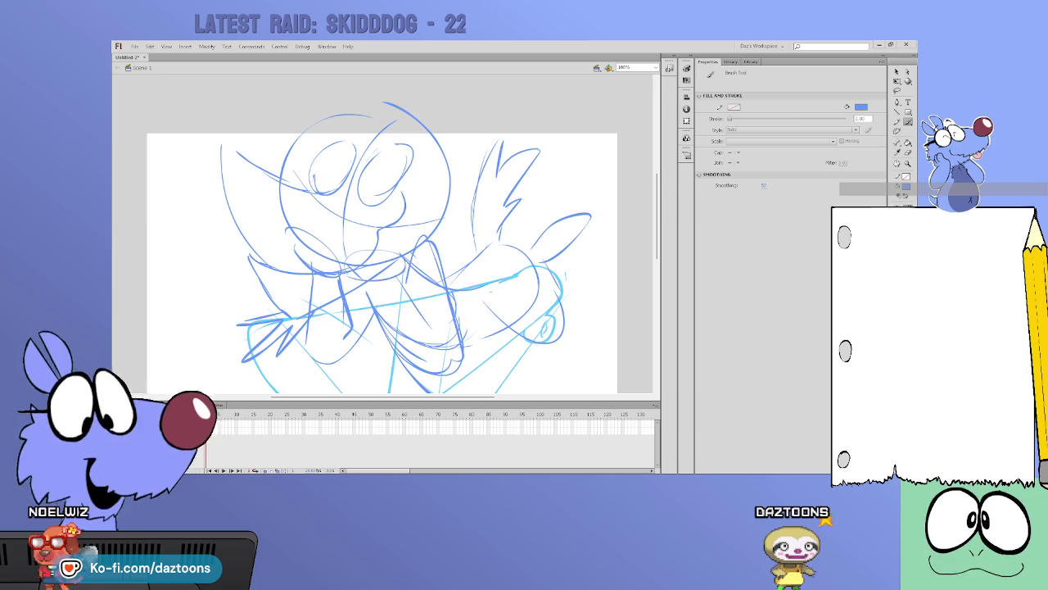
Rough in blue hair spikes, head-top lines and the start of the right paw
{"action": "scroll", "coordinate": [276, 142], "scroll_direction": "down", "scroll_amount": 2}
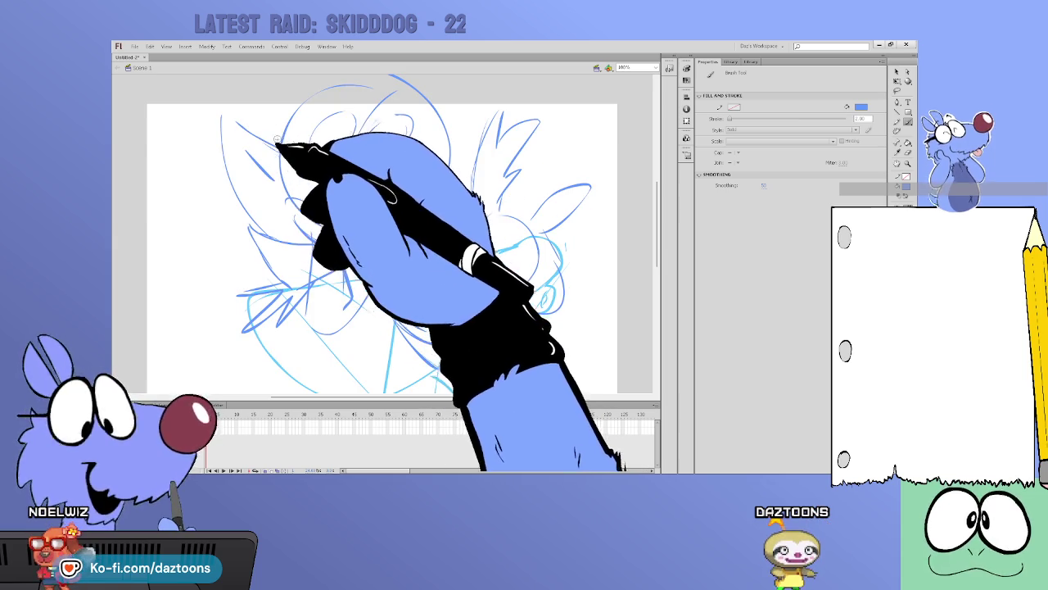
{"action": "mouse_move", "coordinate": [231, 112]}
{"action": "left_mouse_down"}
{"action": "mouse_move", "coordinate": [289, 154]}
{"action": "mouse_move", "coordinate": [219, 163]}
{"action": "mouse_move", "coordinate": [236, 206]}
{"action": "mouse_move", "coordinate": [207, 185]}
{"action": "mouse_move", "coordinate": [238, 178]}
{"action": "left_mouse_up"}
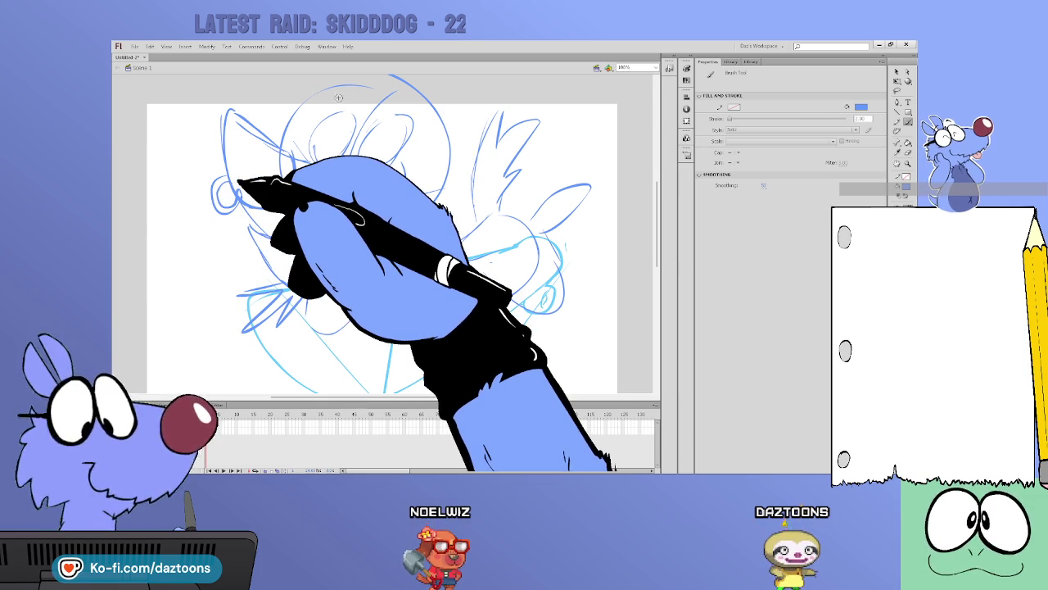
{"action": "mouse_move", "coordinate": [409, 145]}
{"action": "left_mouse_down"}
{"action": "mouse_move", "coordinate": [374, 188]}
{"action": "mouse_move", "coordinate": [389, 128]}
{"action": "left_mouse_up"}
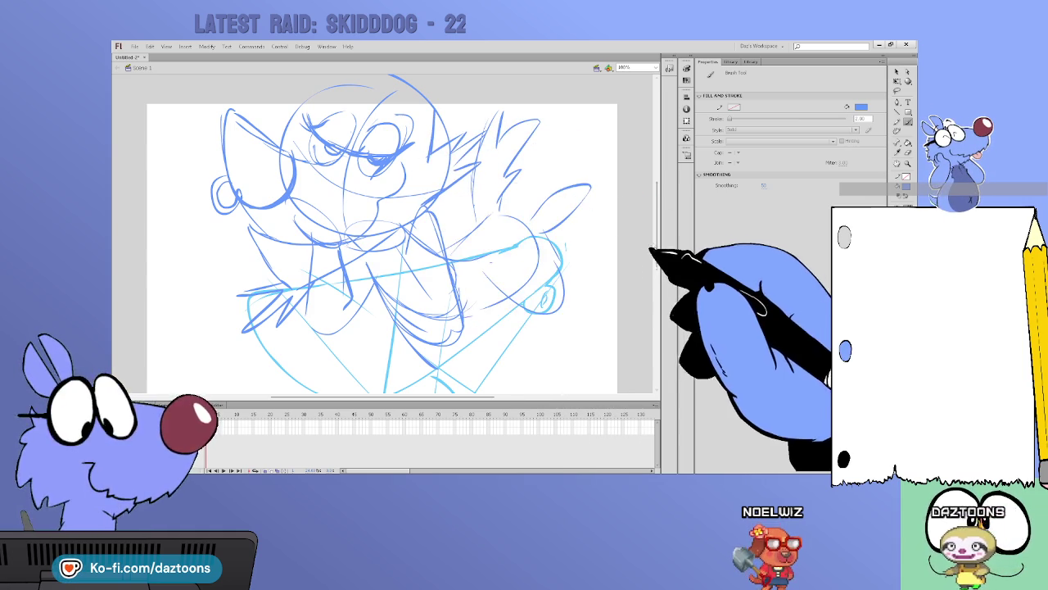
{"action": "left_click_drag", "start_coordinate": [657, 255], "coordinate": [657, 231]}
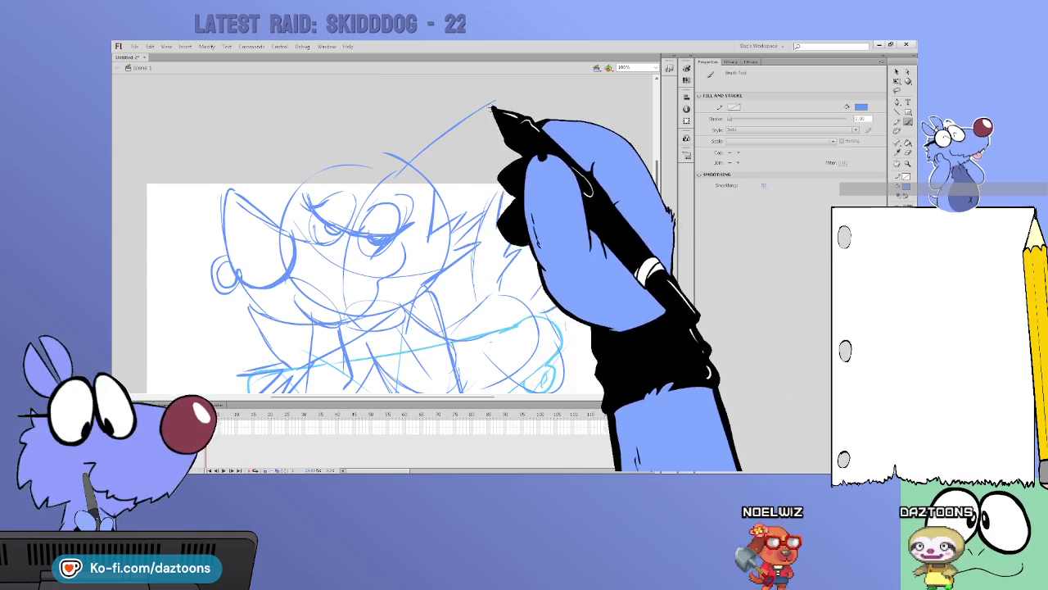
{"action": "left_click_drag", "start_coordinate": [498, 112], "coordinate": [428, 229]}
{"action": "left_click_drag", "start_coordinate": [459, 180], "coordinate": [430, 238]}
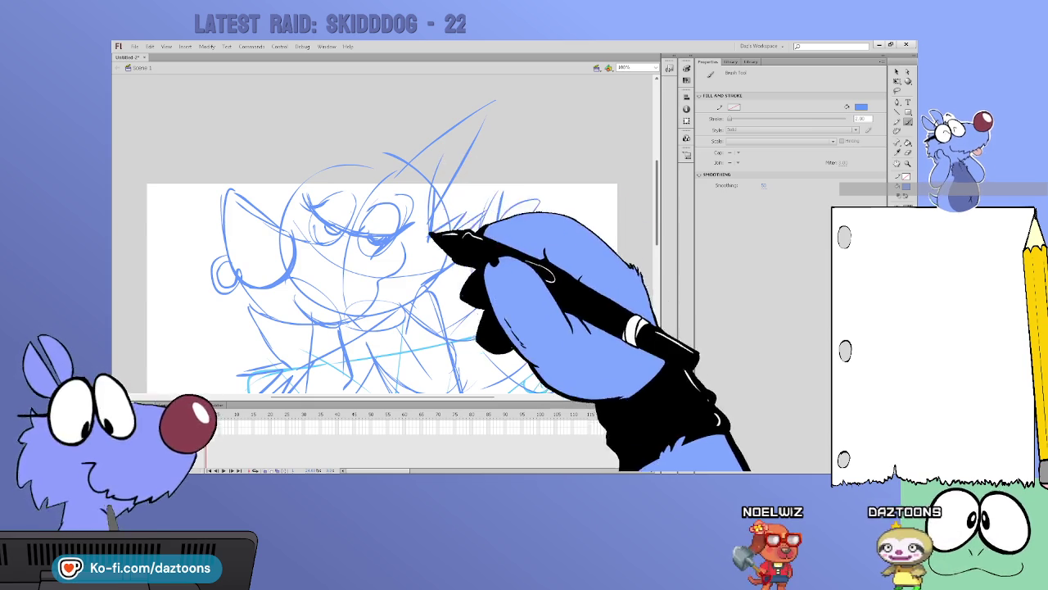
{"action": "left_click_drag", "start_coordinate": [445, 169], "coordinate": [497, 104]}
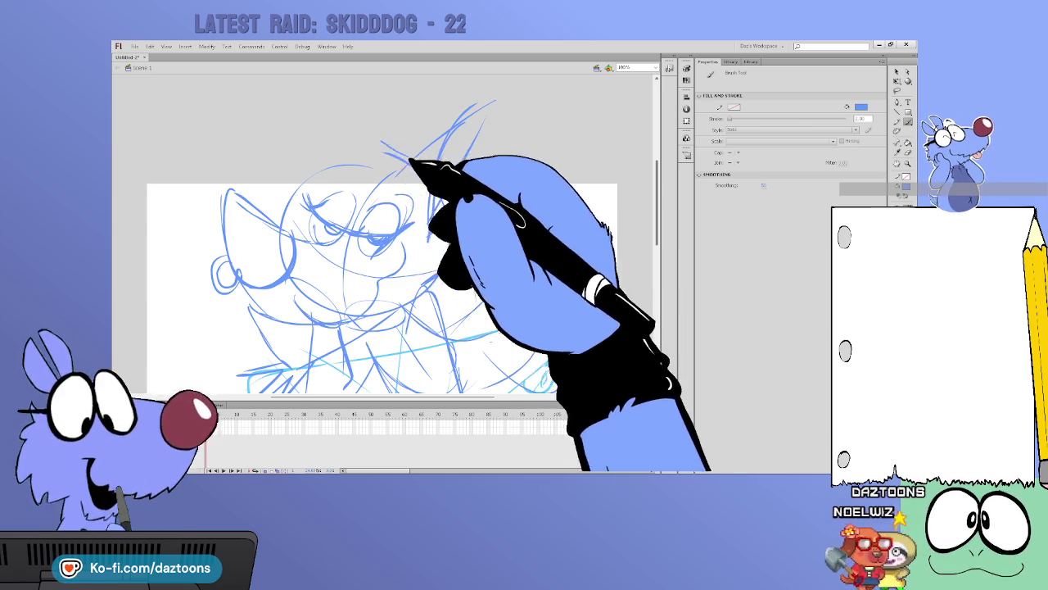
{"action": "mouse_move", "coordinate": [292, 79]}
{"action": "left_mouse_down"}
{"action": "mouse_move", "coordinate": [363, 154]}
{"action": "mouse_move", "coordinate": [346, 145]}
{"action": "mouse_move", "coordinate": [332, 170]}
{"action": "mouse_move", "coordinate": [281, 118]}
{"action": "mouse_move", "coordinate": [307, 163]}
{"action": "left_mouse_up"}
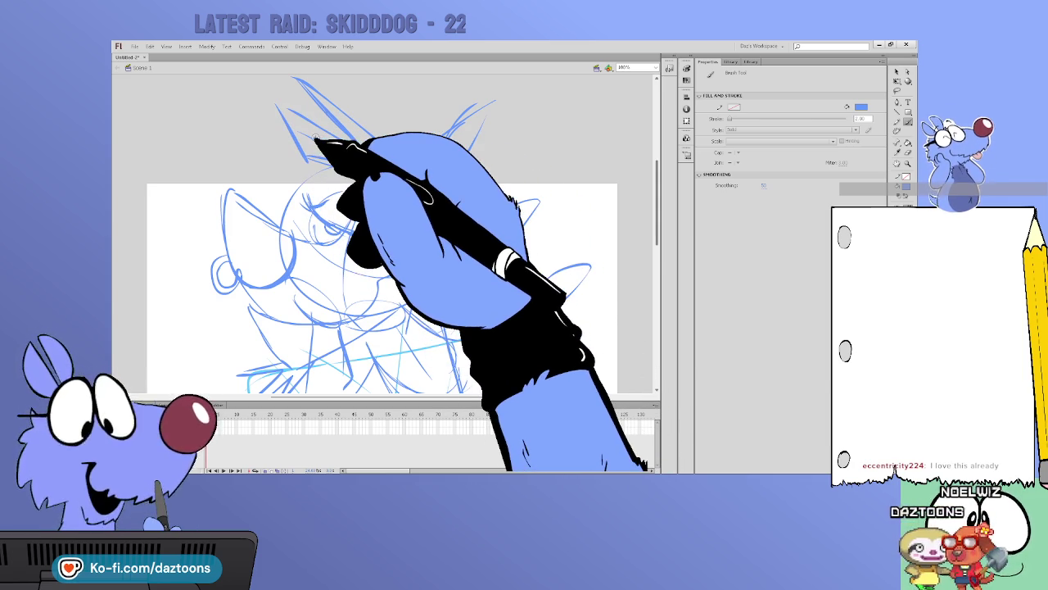
{"action": "left_click_drag", "start_coordinate": [656, 223], "coordinate": [656, 235]}
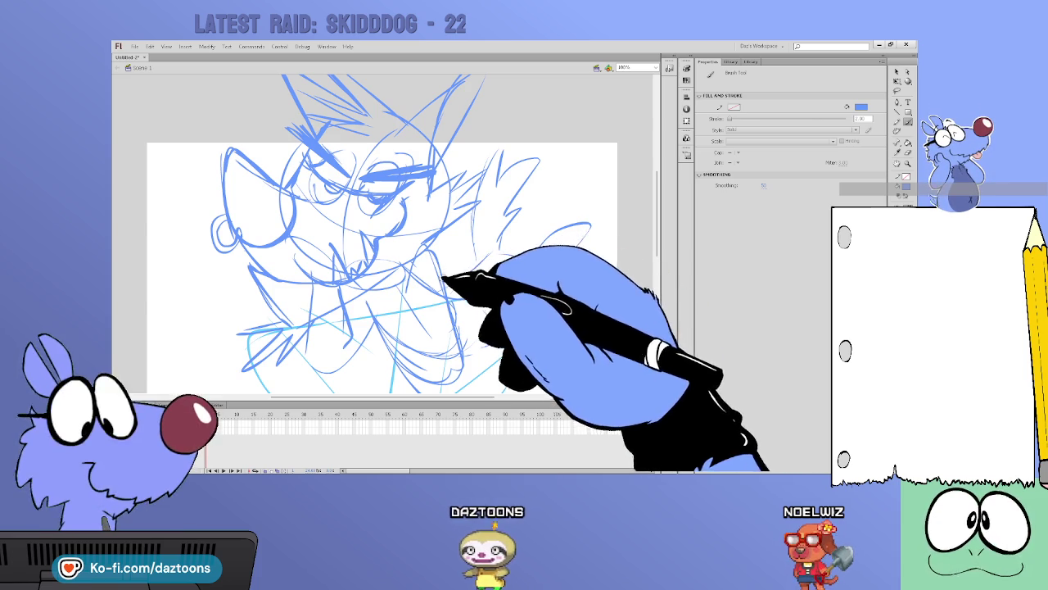
{"action": "mouse_move", "coordinate": [454, 283]}
{"action": "left_mouse_down"}
{"action": "mouse_move", "coordinate": [524, 340]}
{"action": "mouse_move", "coordinate": [548, 269]}
{"action": "left_mouse_up"}
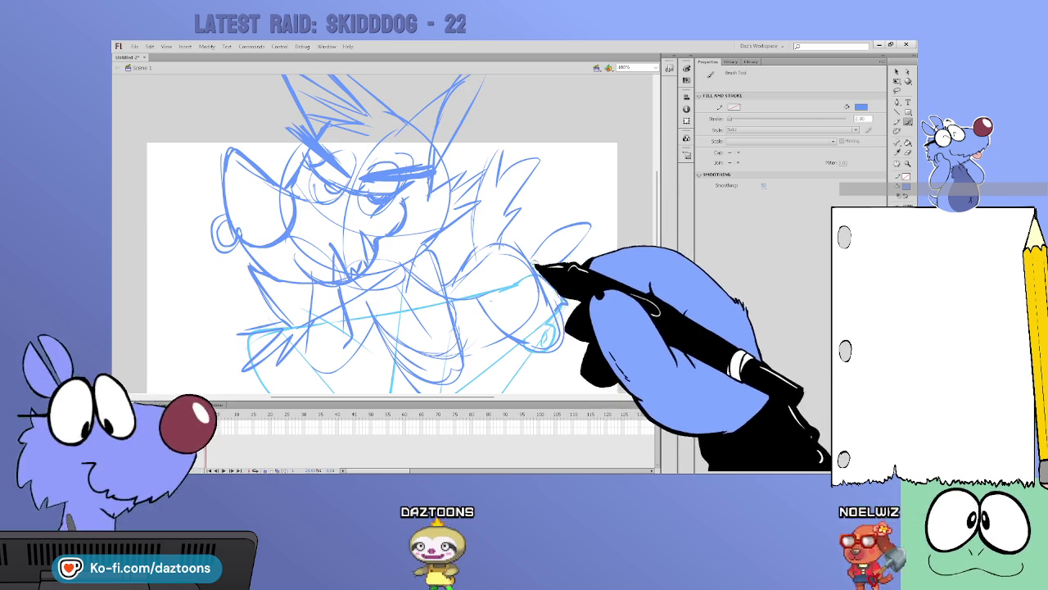
Add more blue strokes to the right-hand paw
{"action": "left_click_drag", "start_coordinate": [567, 280], "coordinate": [588, 231]}
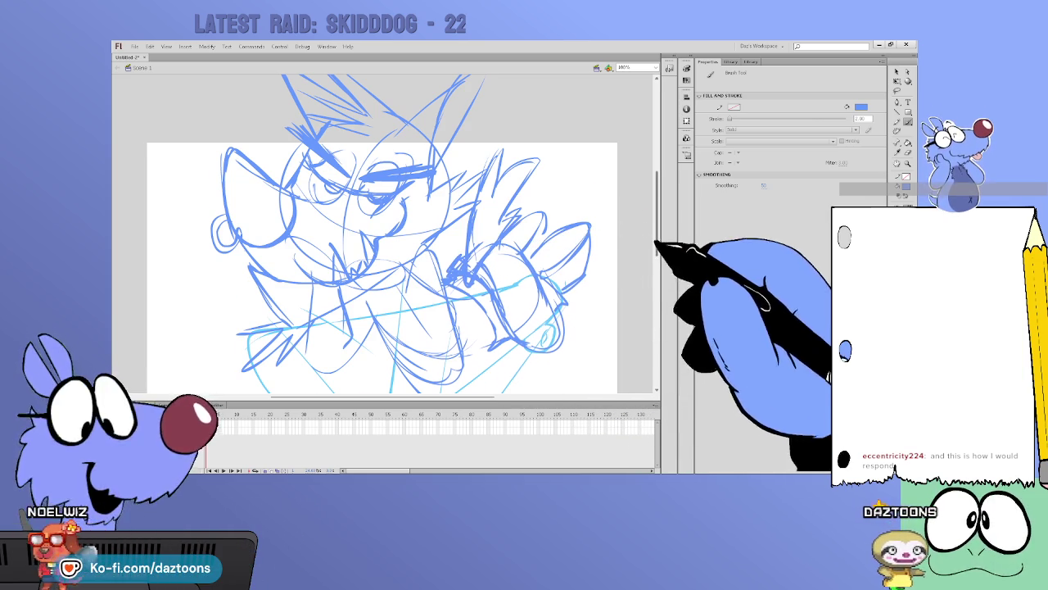
{"action": "scroll", "coordinate": [381, 245], "scroll_direction": "down", "scroll_amount": 3}
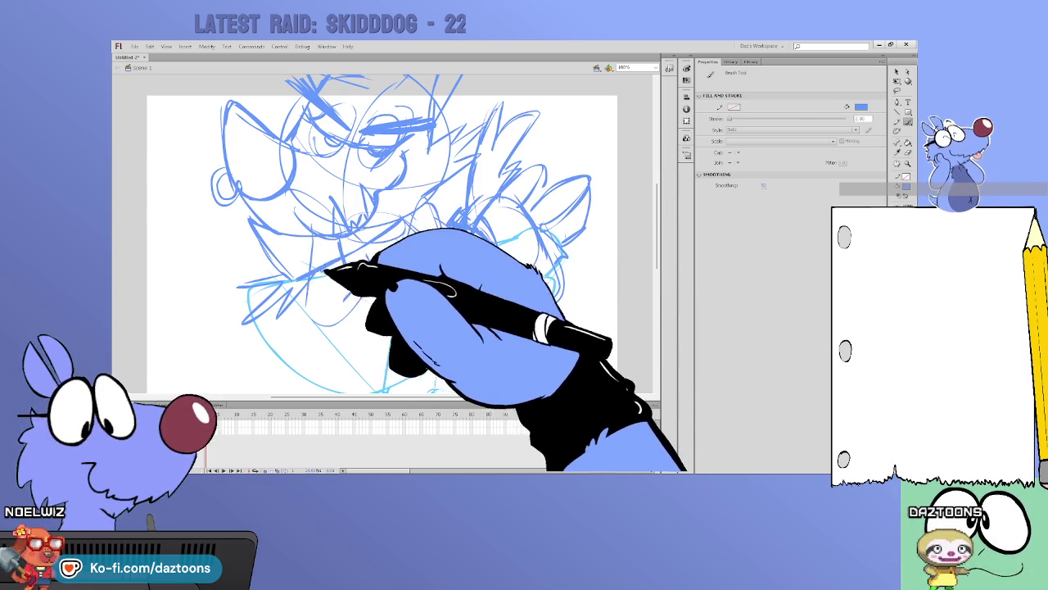
{"action": "key", "text": "v"}
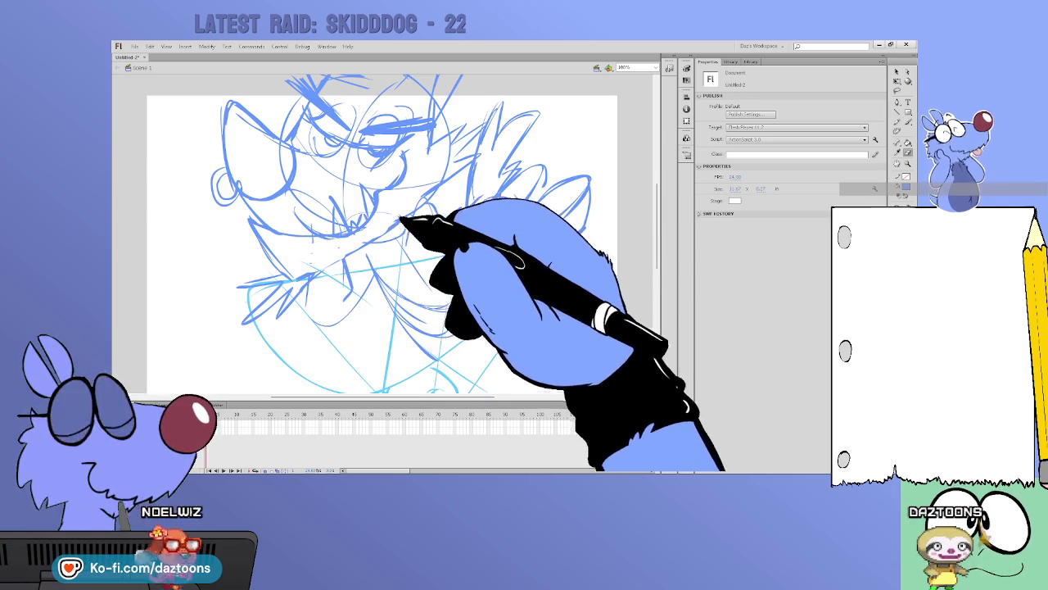
Draw curled blue fingers near the left character's mouth with the brush
{"action": "key", "text": "b"}
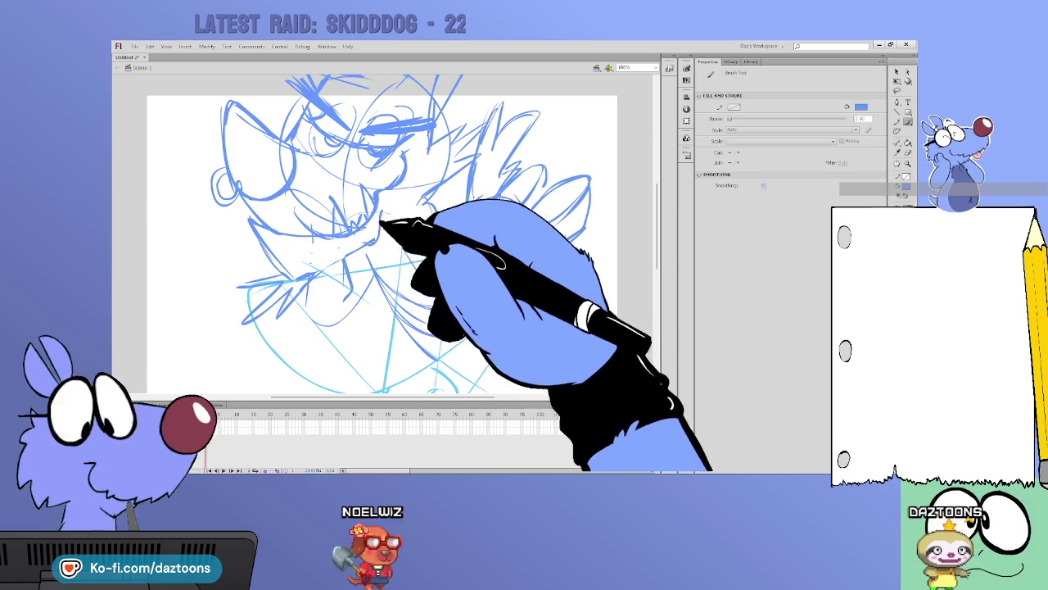
{"action": "left_click_drag", "start_coordinate": [395, 210], "coordinate": [420, 235]}
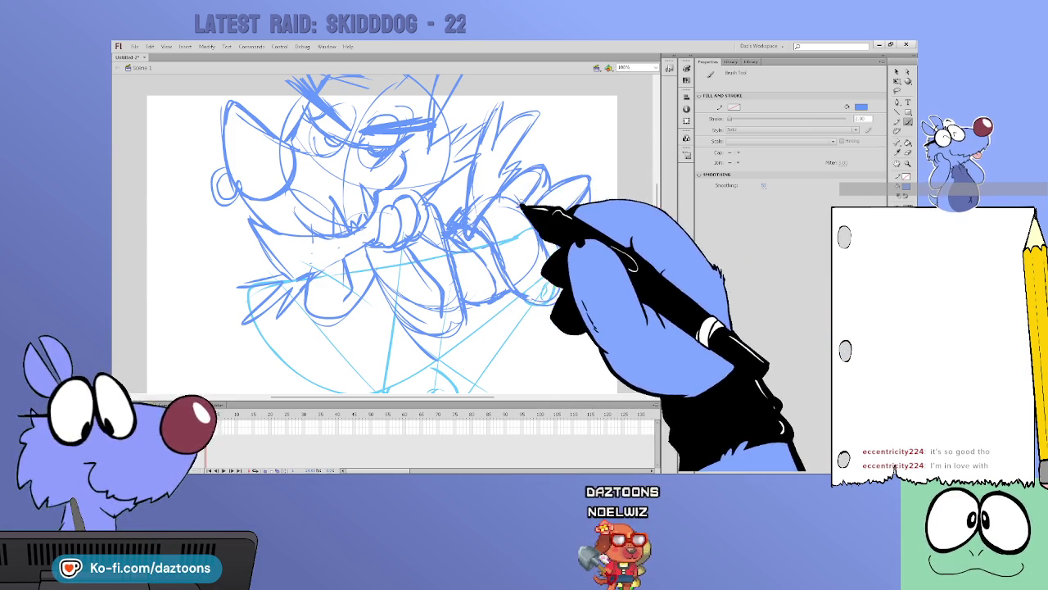
{"action": "scroll", "coordinate": [382, 233], "scroll_direction": "up", "scroll_amount": 3}
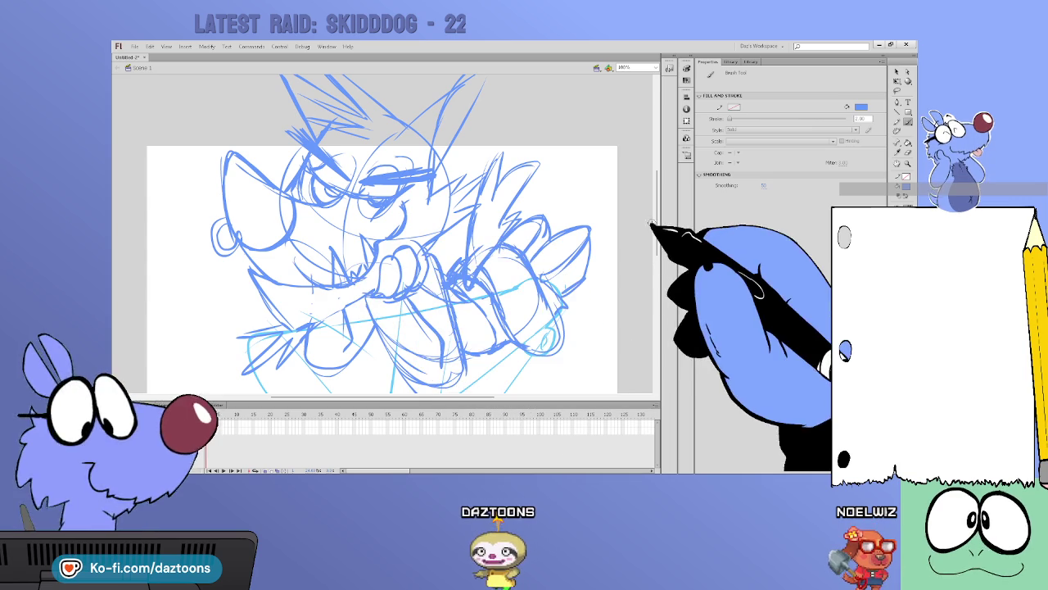
{"action": "left_click_drag", "start_coordinate": [655, 224], "coordinate": [655, 248]}
Show the rough layer as outlines and brush refined blue hair spikes over it
{"action": "left_click", "coordinate": [214, 406]}
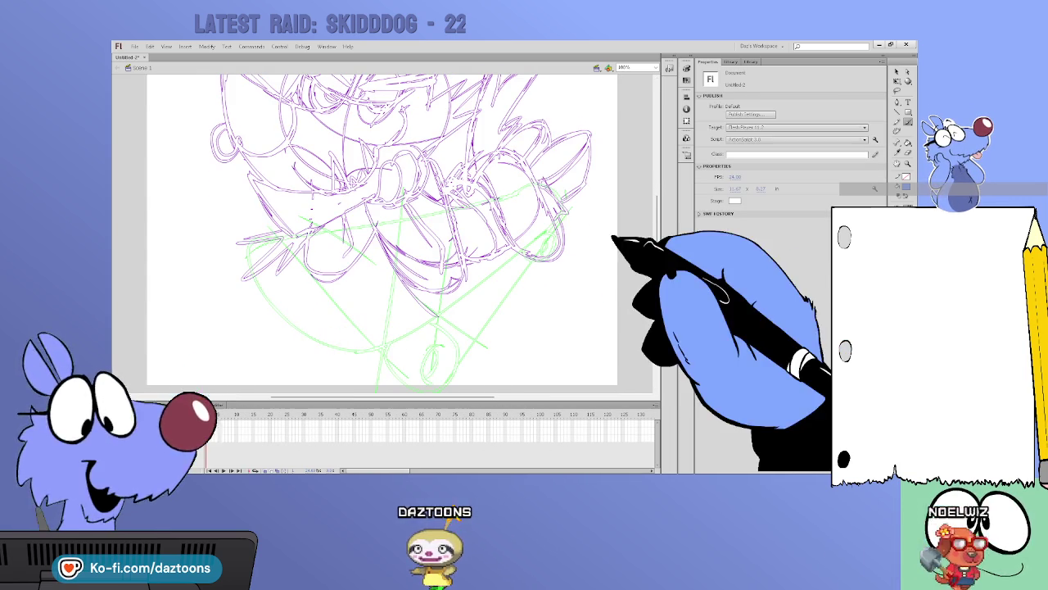
{"action": "left_click_drag", "start_coordinate": [658, 248], "coordinate": [660, 226]}
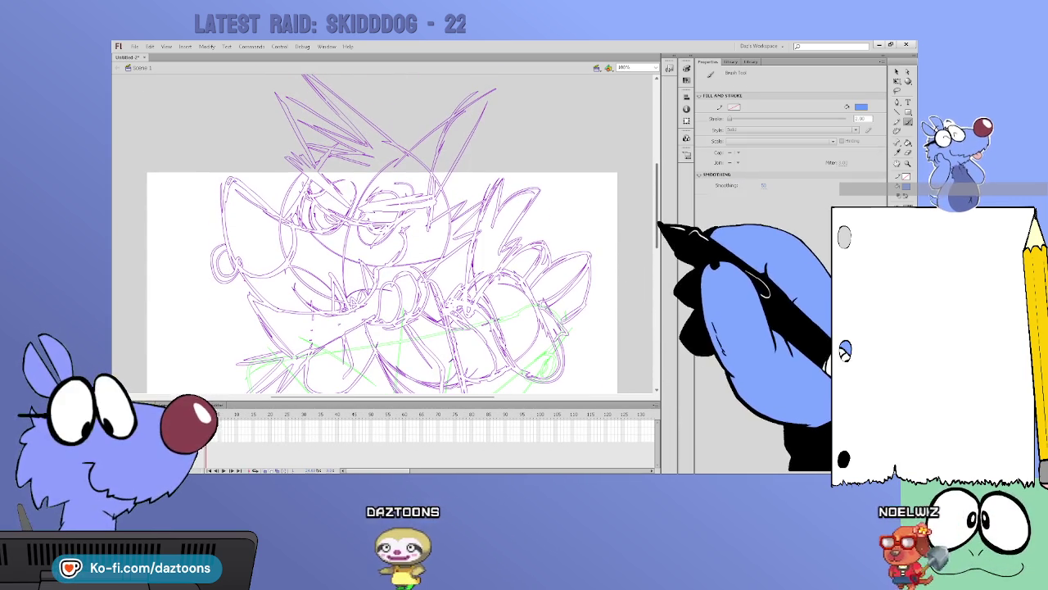
{"action": "mouse_move", "coordinate": [394, 171]}
{"action": "left_mouse_down"}
{"action": "mouse_move", "coordinate": [490, 93]}
{"action": "mouse_move", "coordinate": [430, 215]}
{"action": "left_mouse_up"}
{"action": "mouse_move", "coordinate": [489, 97]}
{"action": "left_mouse_down"}
{"action": "mouse_move", "coordinate": [429, 215]}
{"action": "mouse_move", "coordinate": [458, 207]}
{"action": "mouse_move", "coordinate": [484, 222]}
{"action": "mouse_move", "coordinate": [458, 237]}
{"action": "mouse_move", "coordinate": [480, 239]}
{"action": "mouse_move", "coordinate": [420, 279]}
{"action": "left_mouse_up"}
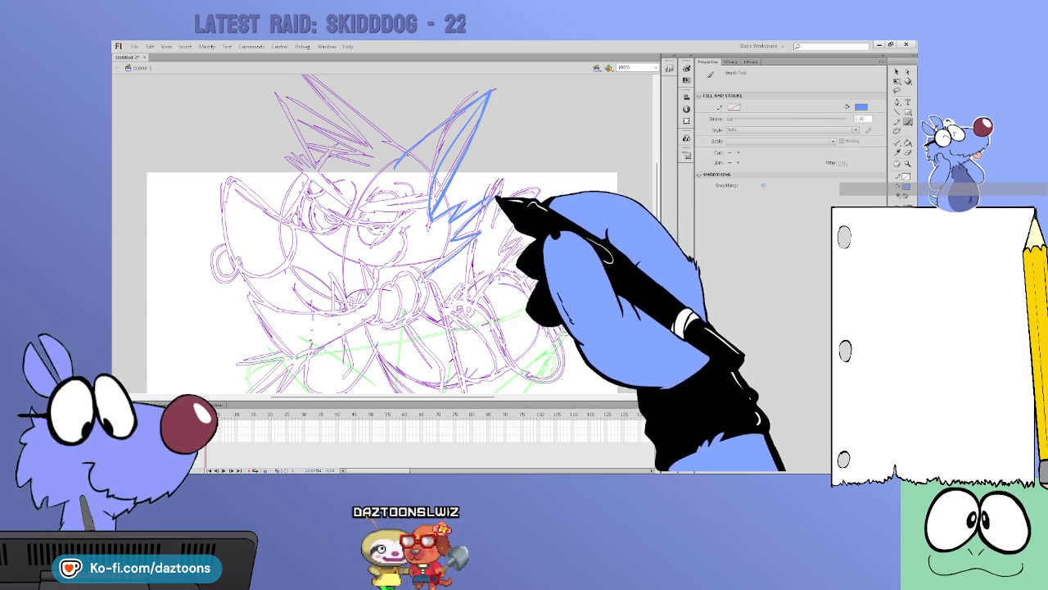
{"action": "key", "text": "ctrl+z"}
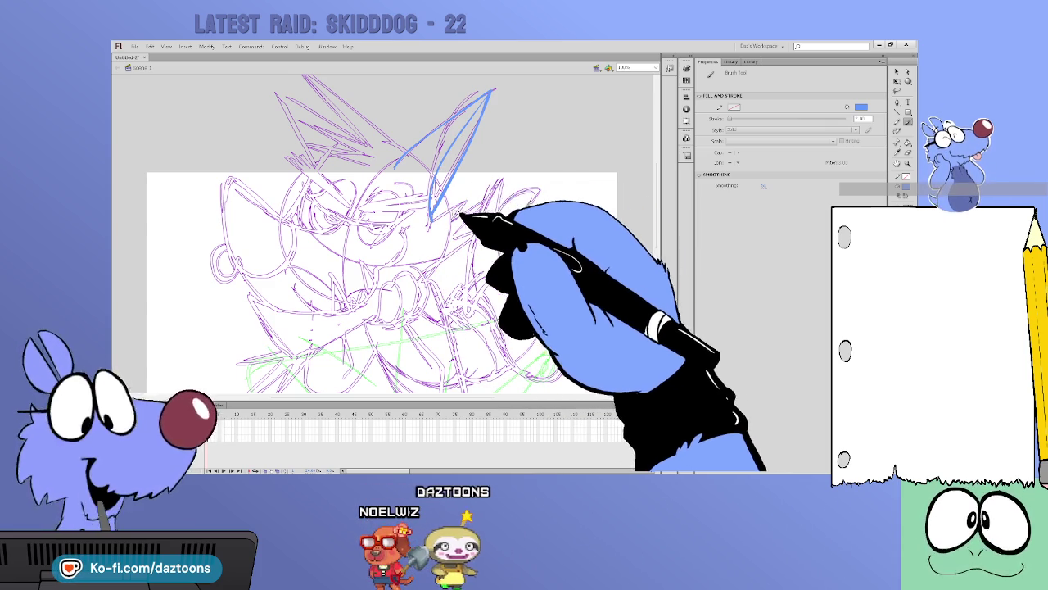
{"action": "left_click_drag", "start_coordinate": [431, 218], "coordinate": [501, 189]}
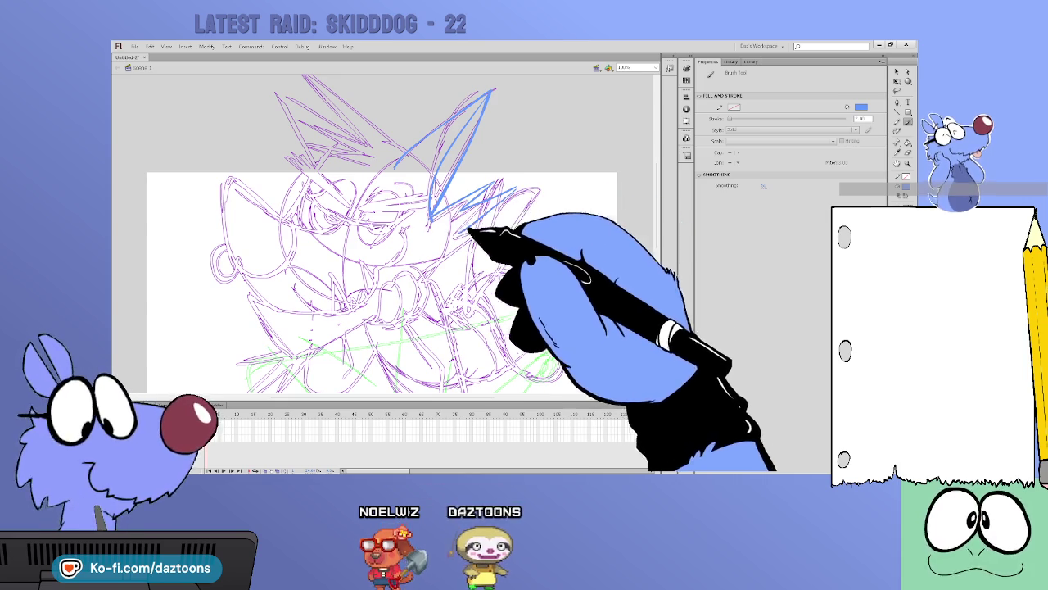
{"action": "left_click_drag", "start_coordinate": [492, 233], "coordinate": [430, 265]}
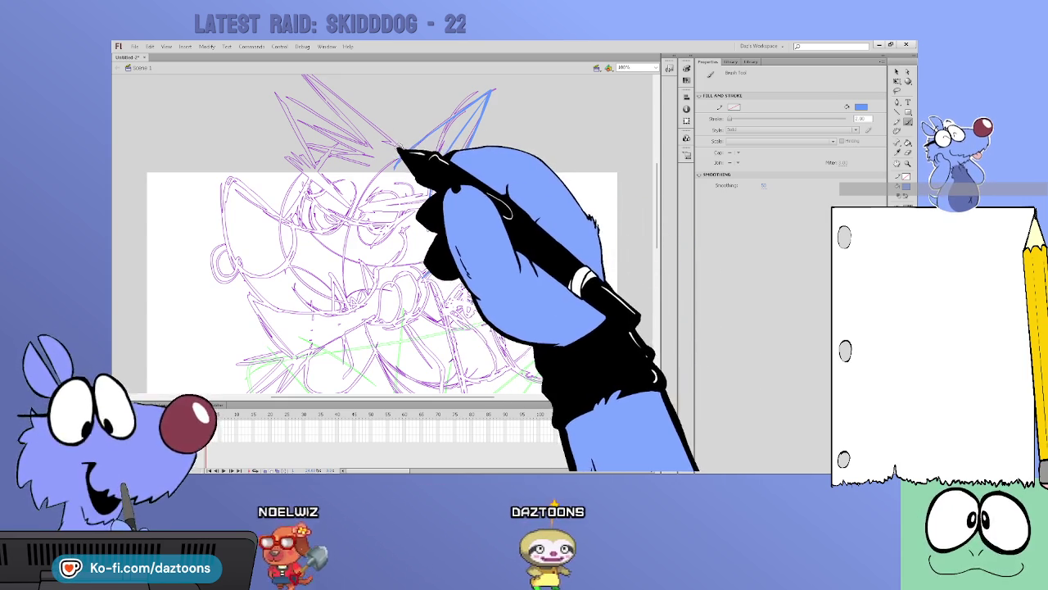
Add top-left hair spikes toward the brow and trace the left head outline
{"action": "scroll", "coordinate": [385, 246], "scroll_direction": "up", "scroll_amount": 1}
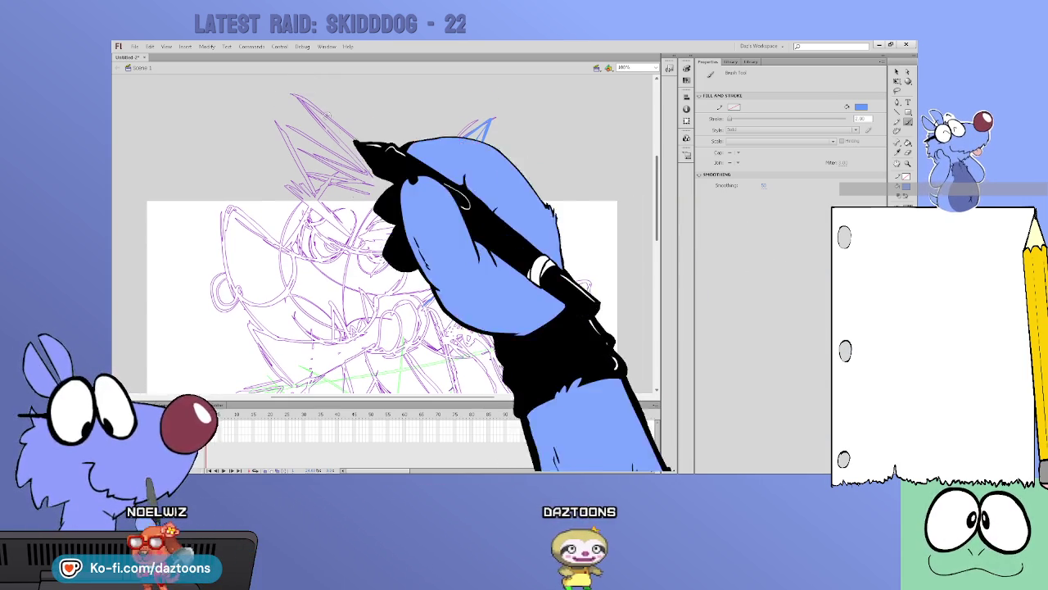
{"action": "left_click_drag", "start_coordinate": [297, 98], "coordinate": [362, 174]}
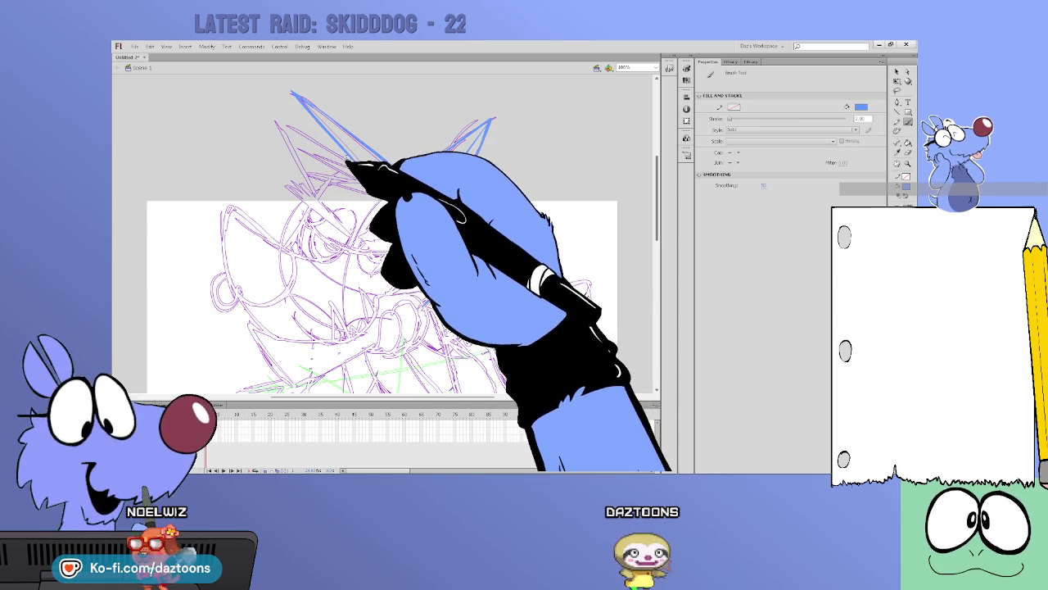
{"action": "left_click_drag", "start_coordinate": [295, 142], "coordinate": [384, 167]}
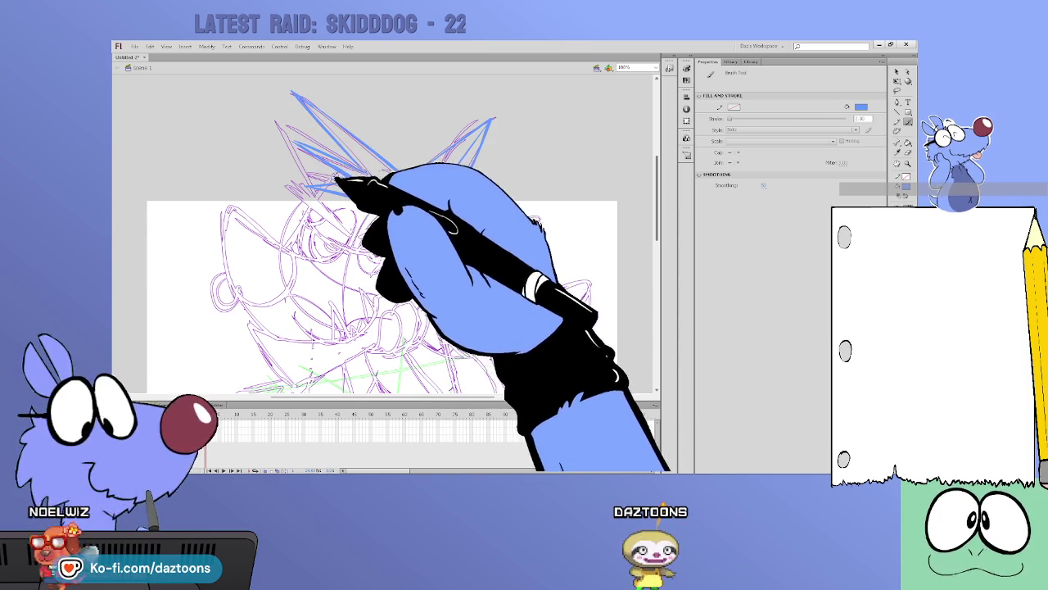
{"action": "left_click_drag", "start_coordinate": [278, 123], "coordinate": [321, 186]}
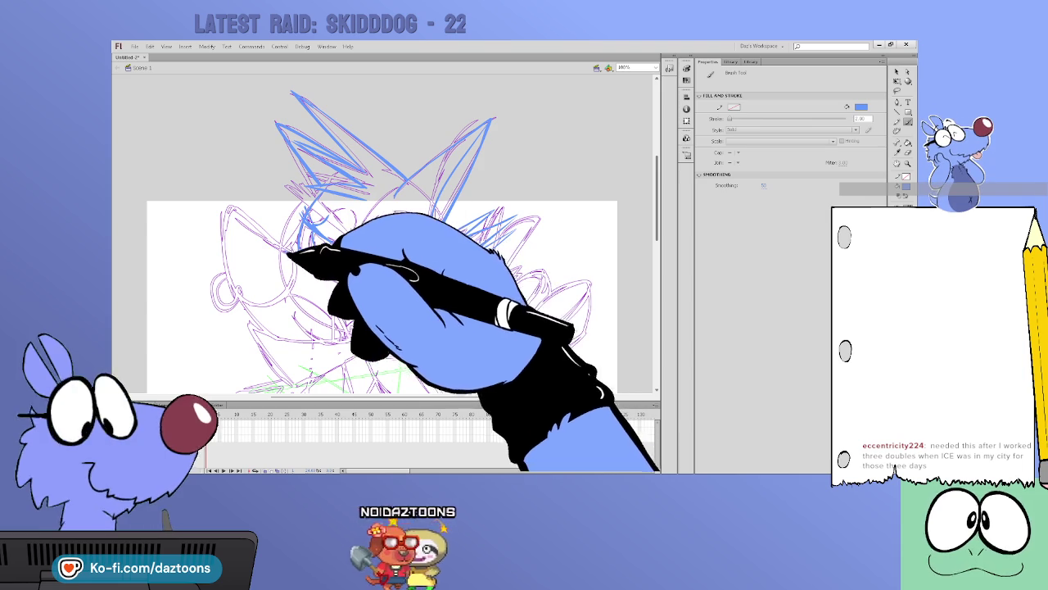
{"action": "mouse_move", "coordinate": [234, 215]}
{"action": "left_mouse_down"}
{"action": "mouse_move", "coordinate": [222, 229]}
{"action": "mouse_move", "coordinate": [240, 304]}
{"action": "left_mouse_up"}
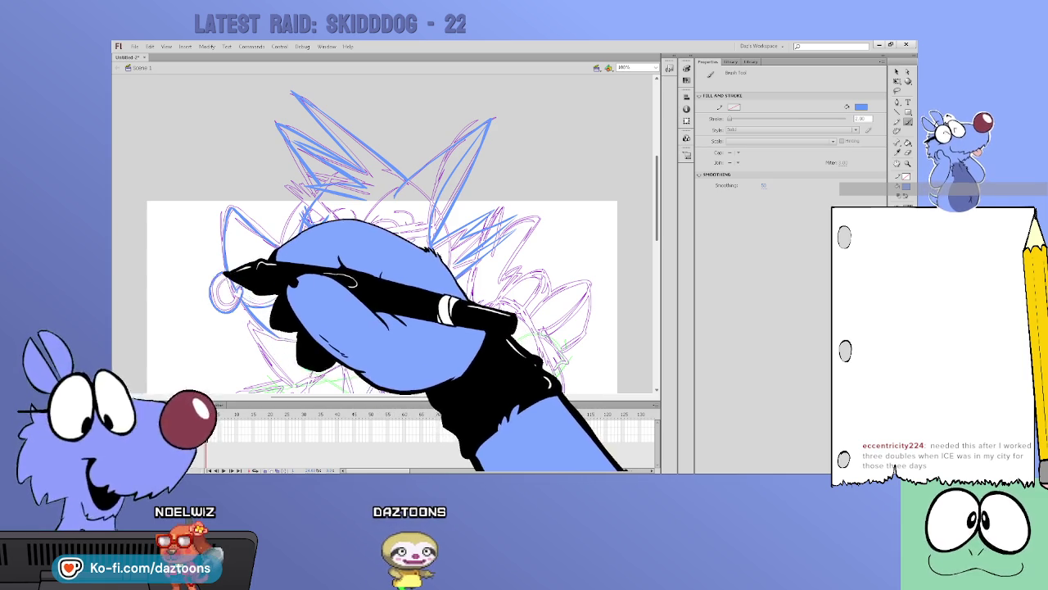
Trace a clean blue round ear on the left character's head with the Brush
{"action": "left_click_drag", "start_coordinate": [214, 282], "coordinate": [216, 293]}
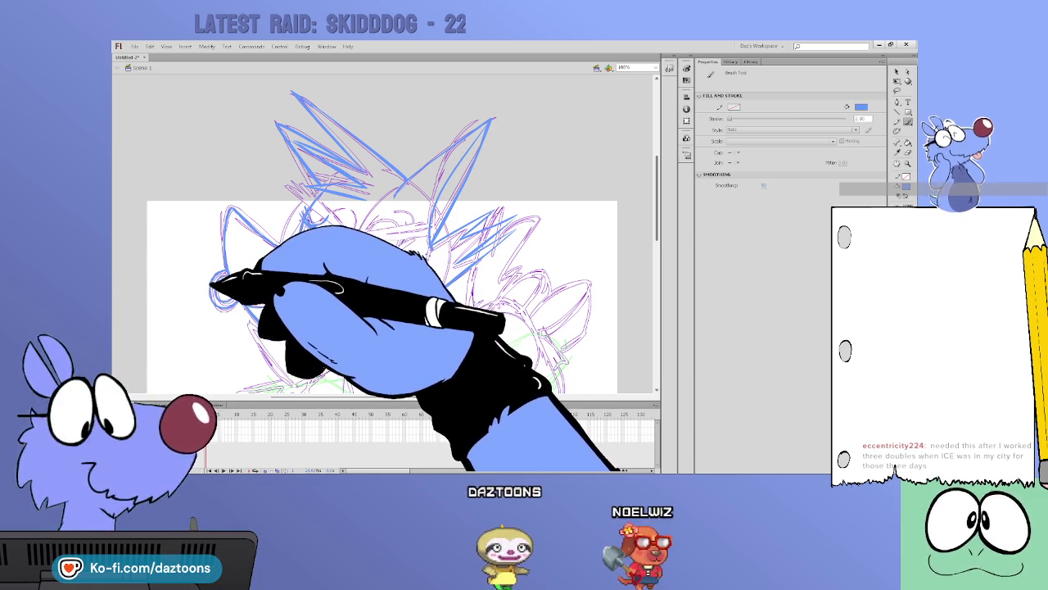
{"action": "scroll", "coordinate": [381, 233], "scroll_direction": "down", "scroll_amount": 2}
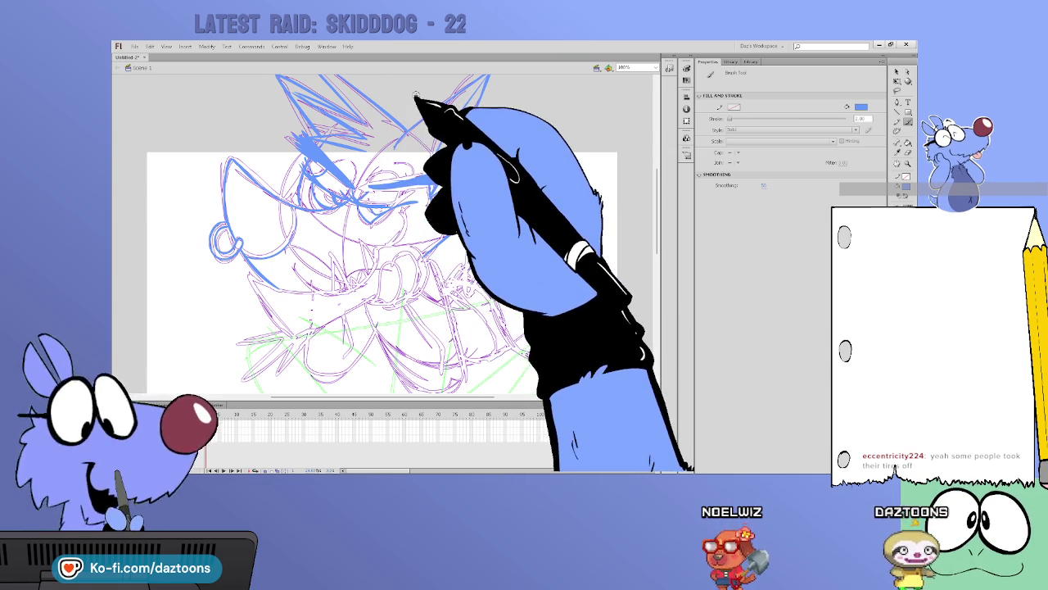
{"action": "scroll", "coordinate": [622, 221], "scroll_direction": "down", "scroll_amount": 1}
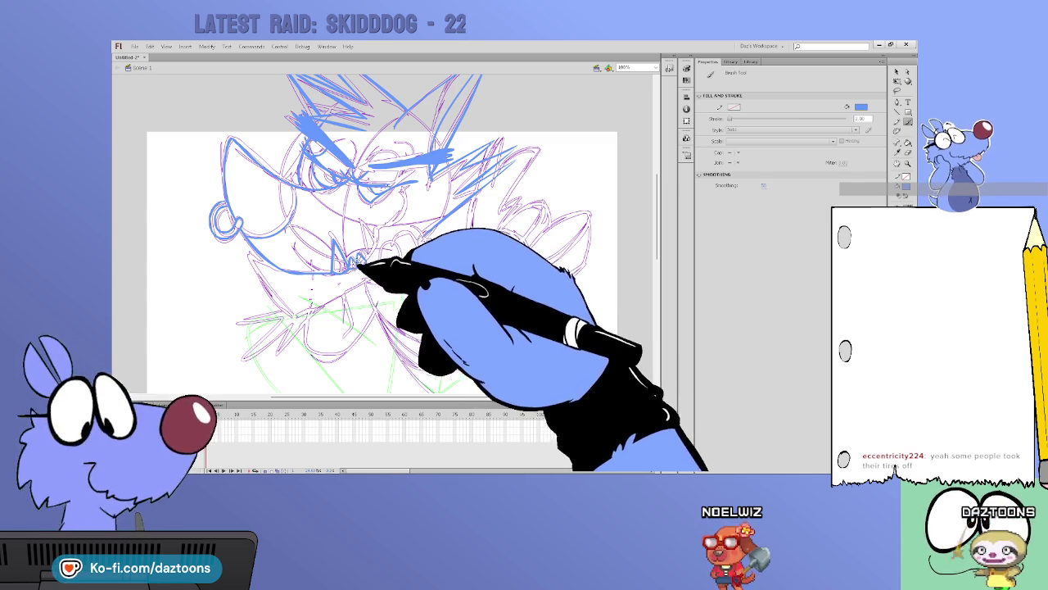
Brush jagged blue teeth in the left character's mouth and a zigzag line below the face
{"action": "mouse_move", "coordinate": [366, 261]}
{"action": "left_mouse_down"}
{"action": "mouse_move", "coordinate": [373, 247]}
{"action": "mouse_move", "coordinate": [357, 242]}
{"action": "left_mouse_up"}
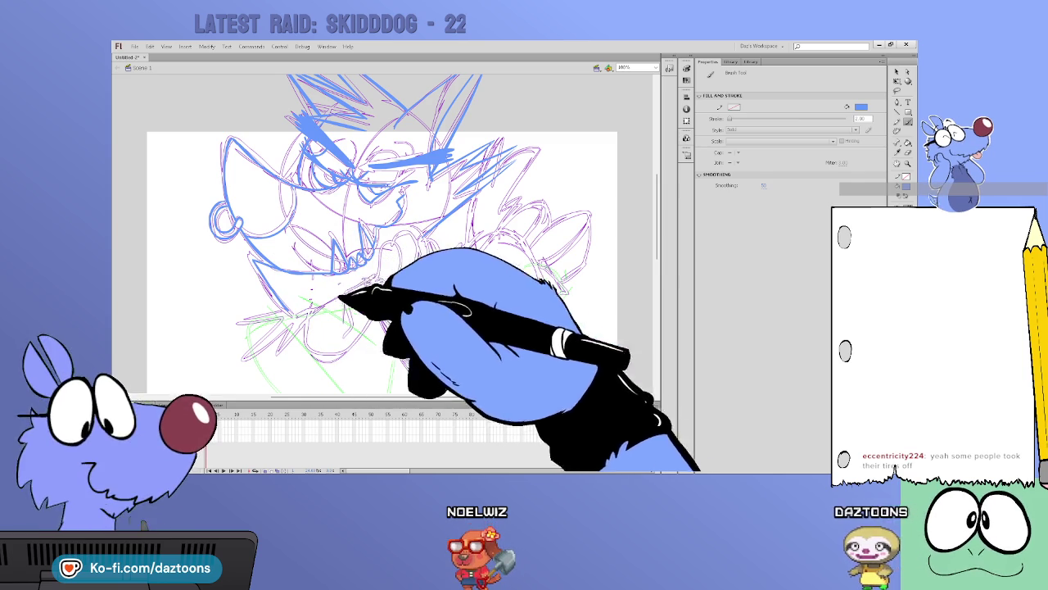
{"action": "left_click_drag", "start_coordinate": [276, 344], "coordinate": [292, 311]}
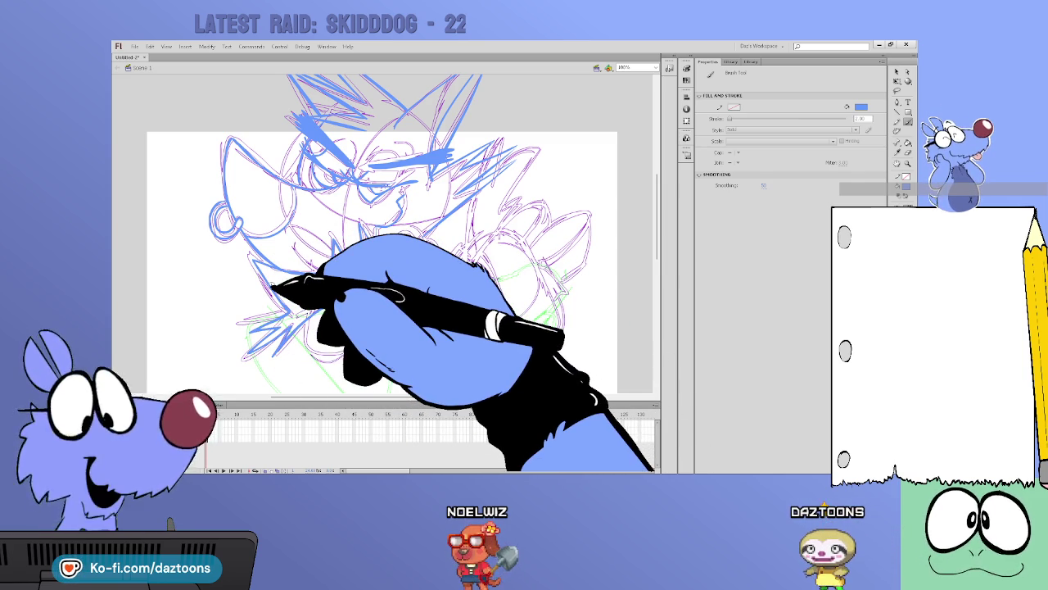
{"action": "scroll", "coordinate": [407, 231], "scroll_direction": "down", "scroll_amount": 1}
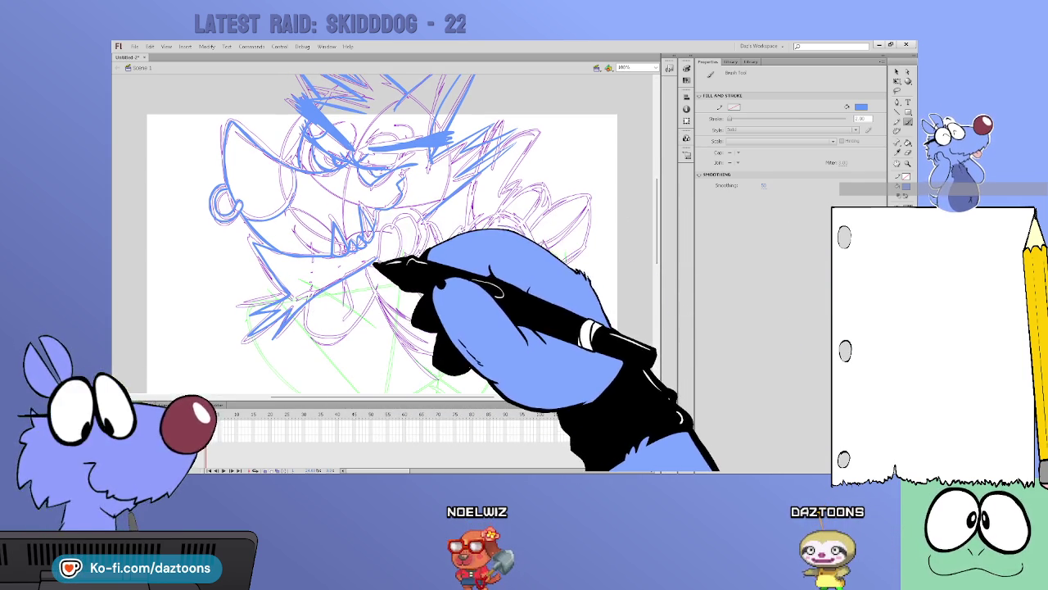
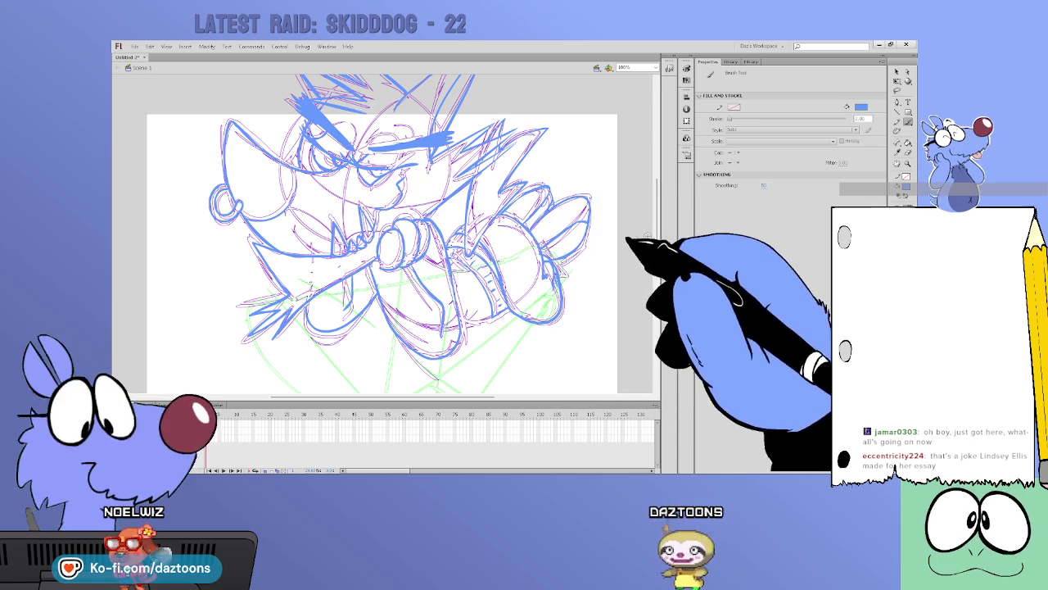
Ink the big sweeping curve beneath the wolf's body, then hide the pink and green sketch layers
{"action": "scroll", "coordinate": [633, 236], "scroll_direction": "down", "scroll_amount": 1}
{"action": "scroll", "coordinate": [633, 235], "scroll_direction": "down", "scroll_amount": 2}
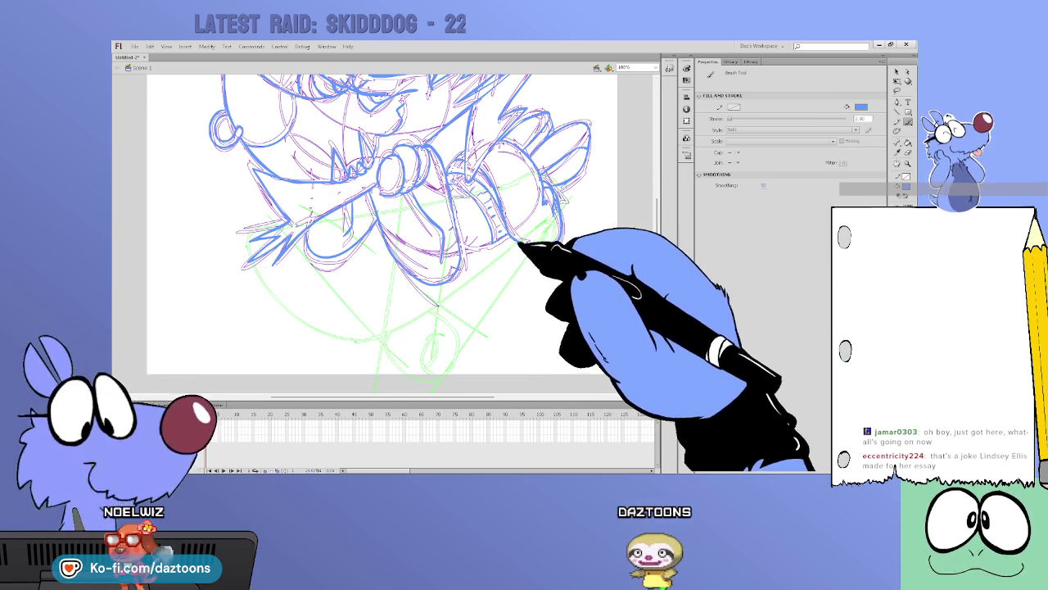
{"action": "left_click_drag", "start_coordinate": [520, 242], "coordinate": [250, 264]}
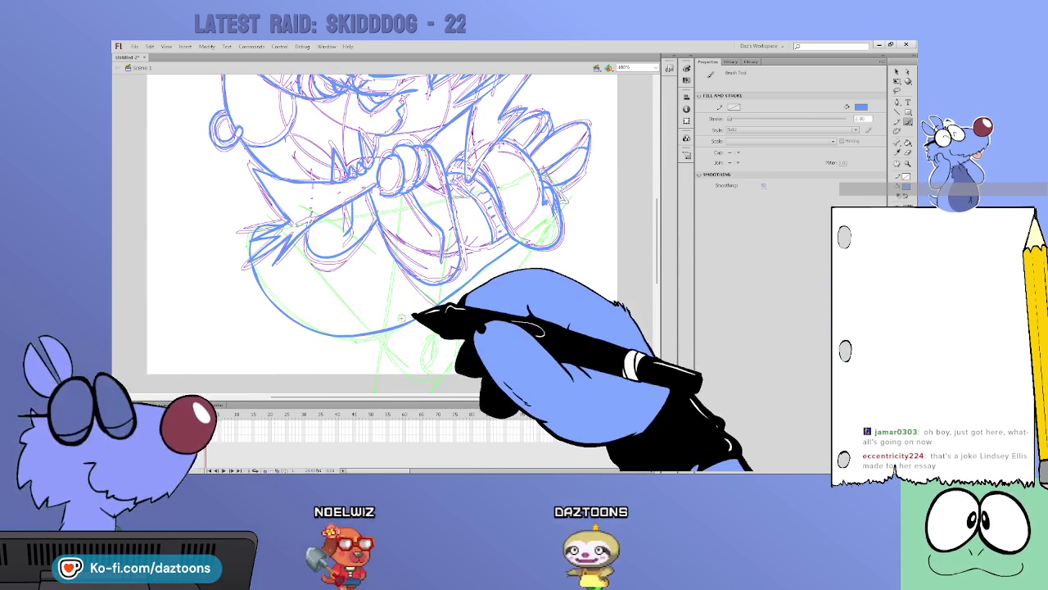
{"action": "mouse_move", "coordinate": [386, 328]}
{"action": "left_mouse_down"}
{"action": "mouse_move", "coordinate": [421, 374]}
{"action": "mouse_move", "coordinate": [451, 373]}
{"action": "left_mouse_up"}
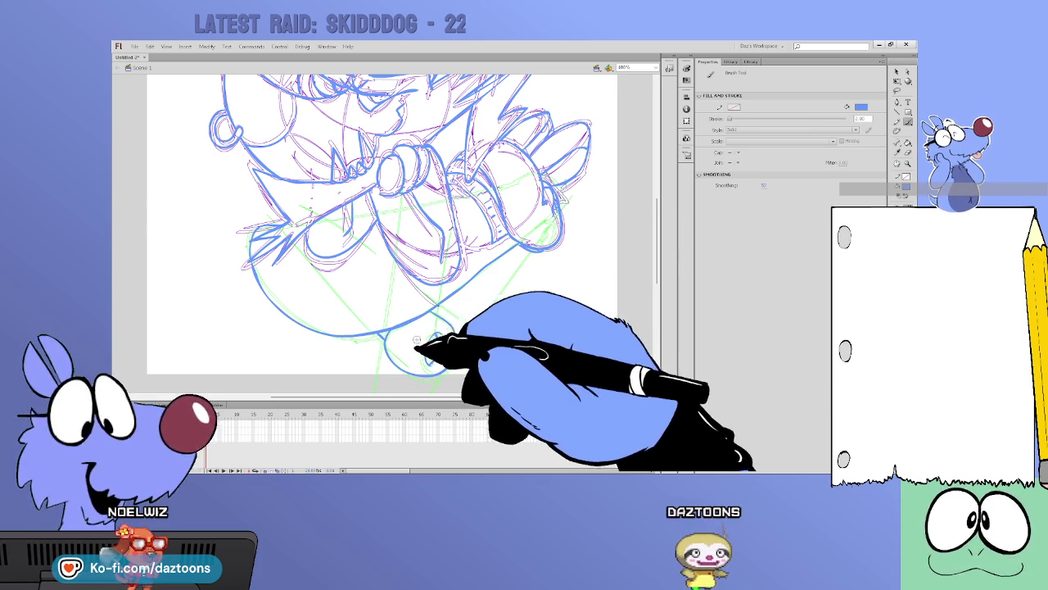
{"action": "mouse_move", "coordinate": [660, 243]}
{"action": "left_mouse_down"}
{"action": "mouse_move", "coordinate": [656, 232]}
{"action": "mouse_move", "coordinate": [662, 243]}
{"action": "left_mouse_up"}
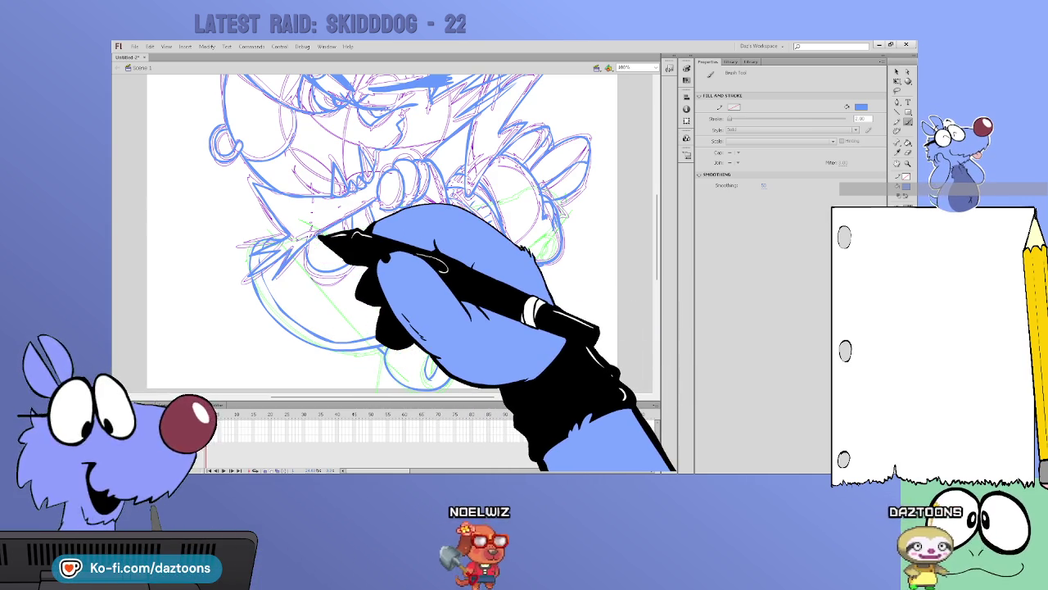
{"action": "left_click", "coordinate": [215, 405]}
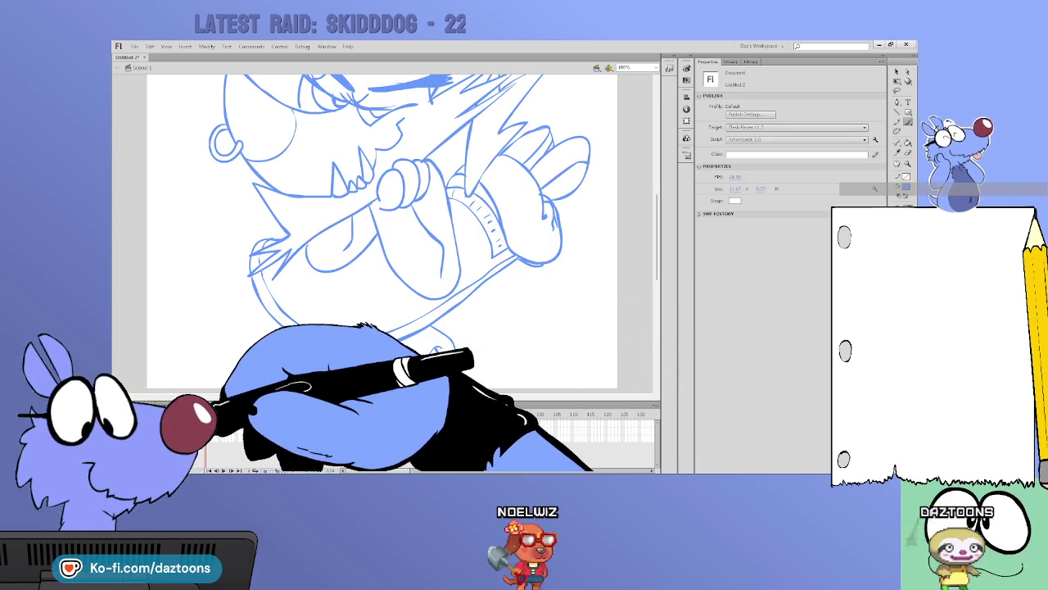
Hatch shading onto the wolf's ear tip with the Brush
{"action": "key", "text": "b"}
{"action": "scroll", "coordinate": [647, 238], "scroll_direction": "up", "scroll_amount": 5}
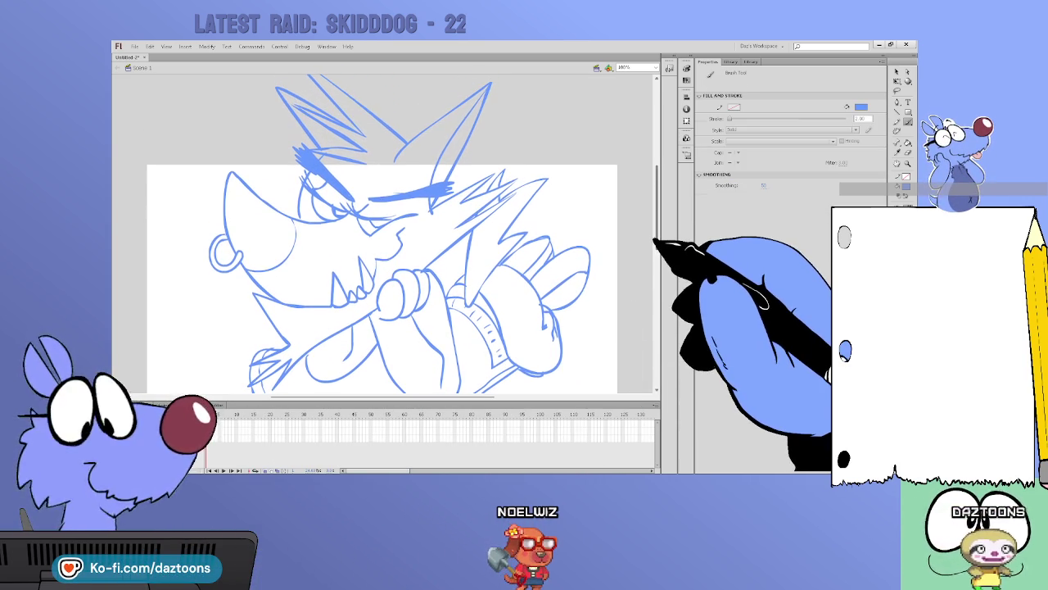
{"action": "scroll", "coordinate": [655, 242], "scroll_direction": "down", "scroll_amount": 1}
{"action": "scroll", "coordinate": [659, 246], "scroll_direction": "down", "scroll_amount": 1}
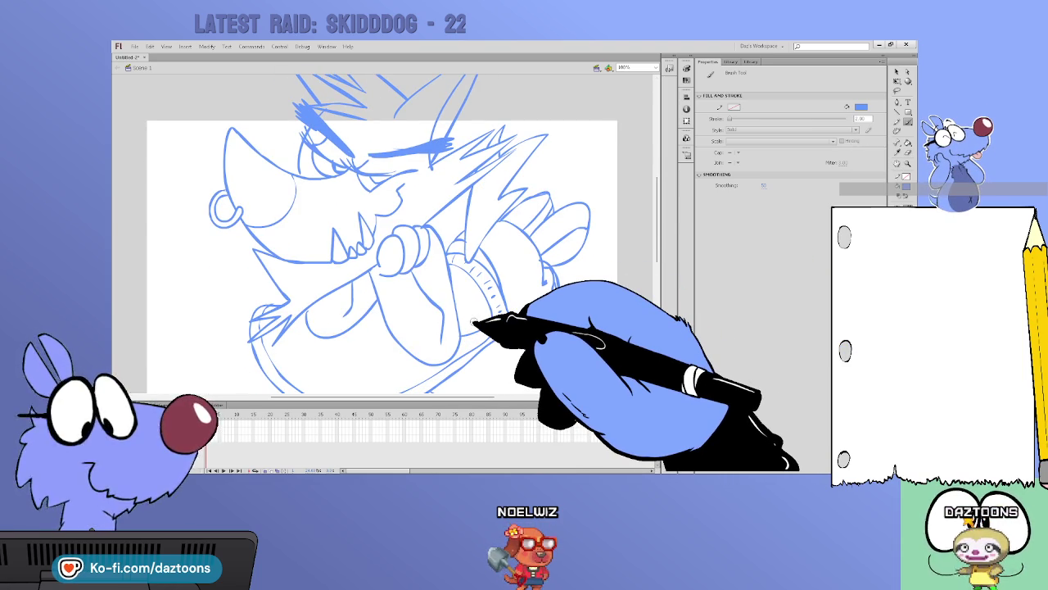
{"action": "key", "text": "v"}
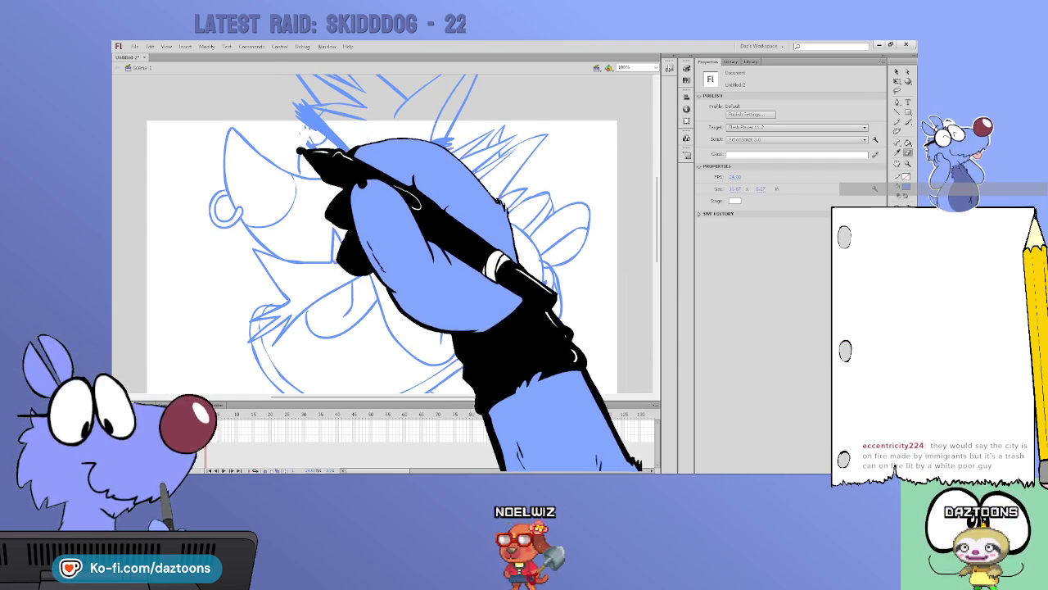
{"action": "key", "text": "b"}
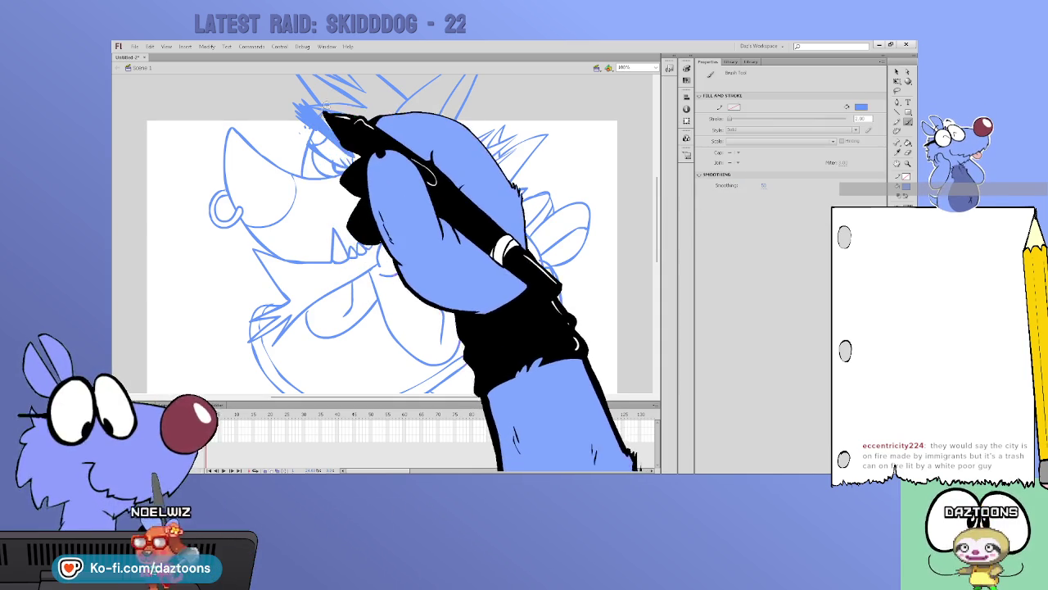
{"action": "left_click_drag", "start_coordinate": [311, 124], "coordinate": [318, 143]}
Thicken the scowling eyebrow and add eye details
{"action": "left_click_drag", "start_coordinate": [449, 144], "coordinate": [370, 155]}
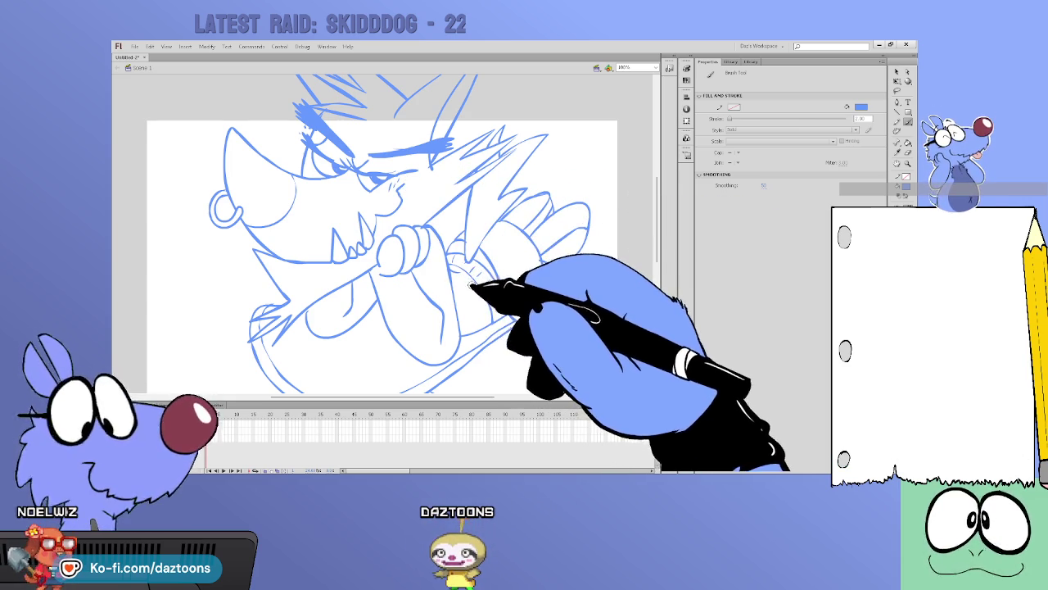
{"action": "key", "text": "v"}
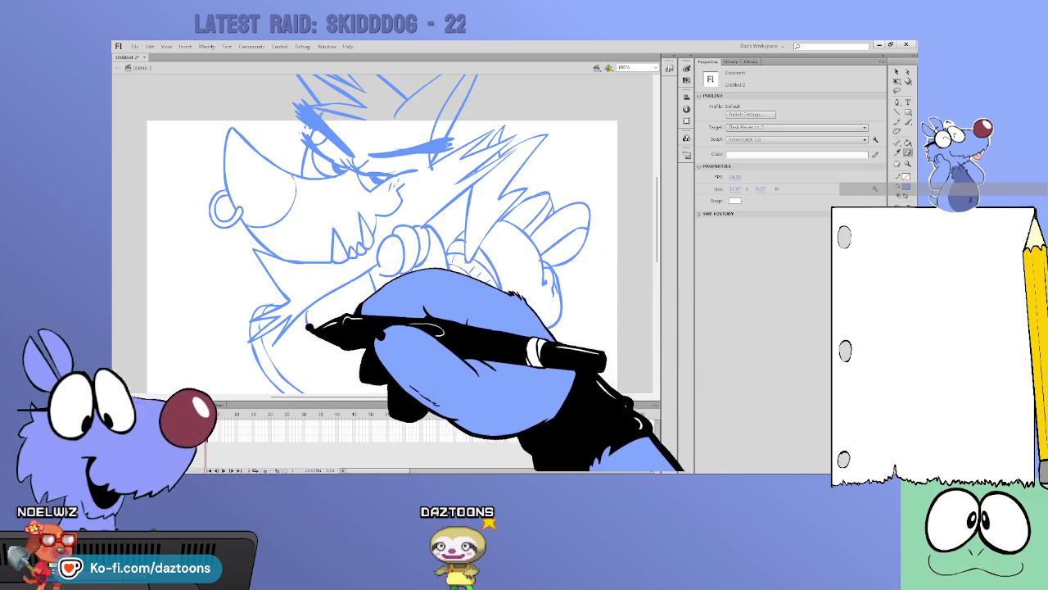
{"action": "key", "text": "b"}
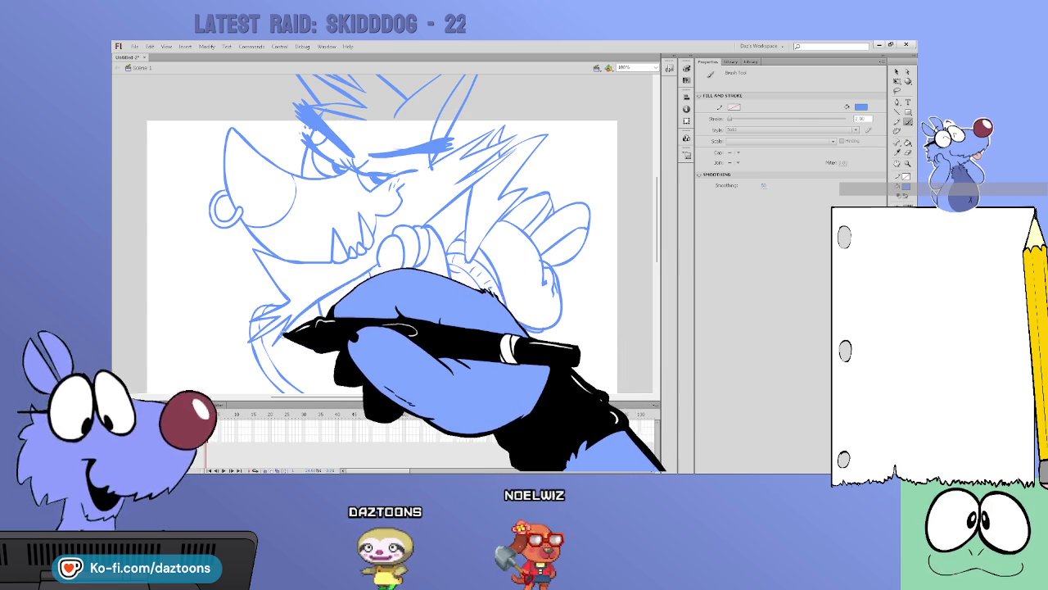
{"action": "key", "text": "v"}
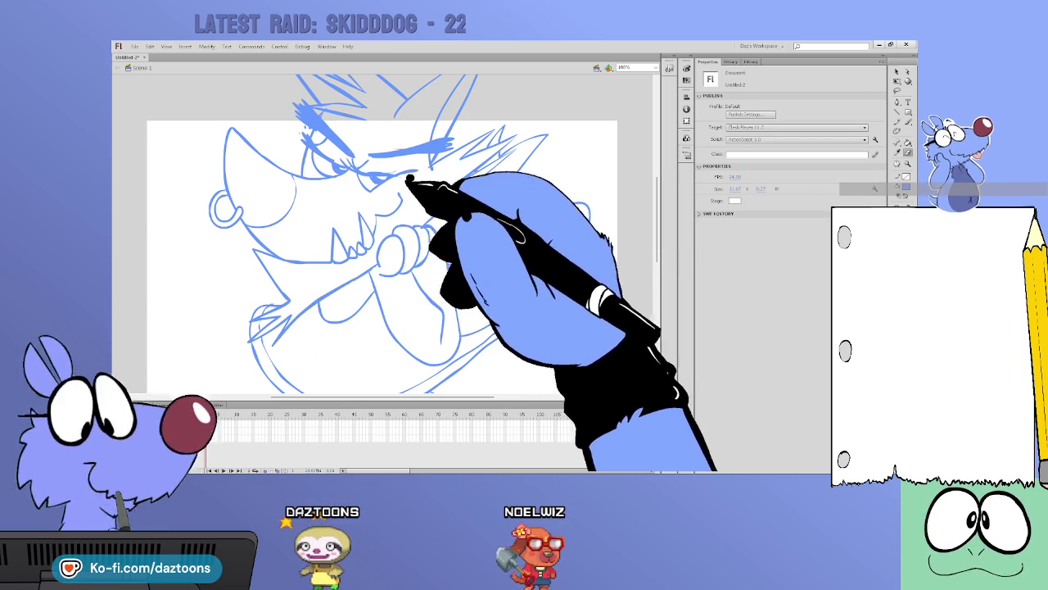
{"action": "key", "text": "b"}
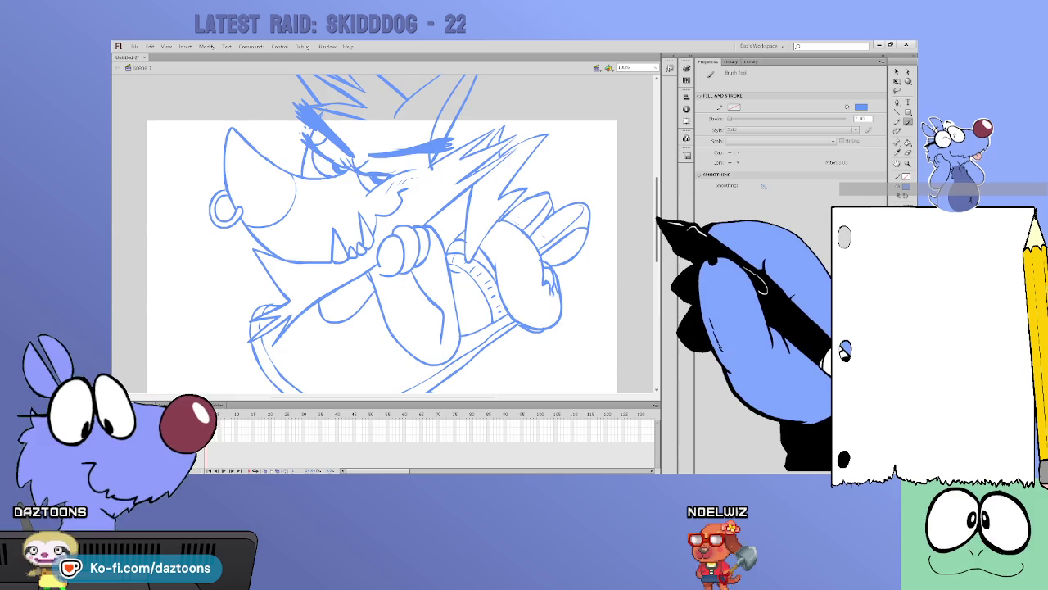
Brush a highlight shape inside the front ear and fill the ear with solid blue
{"action": "scroll", "coordinate": [639, 205], "scroll_direction": "up", "scroll_amount": 3}
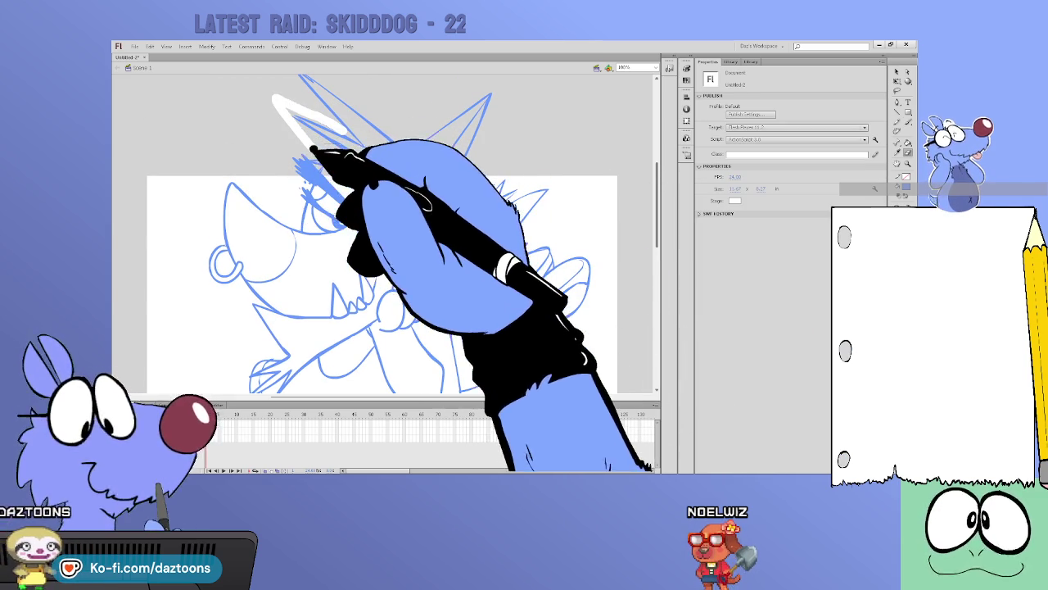
{"action": "key", "text": "b"}
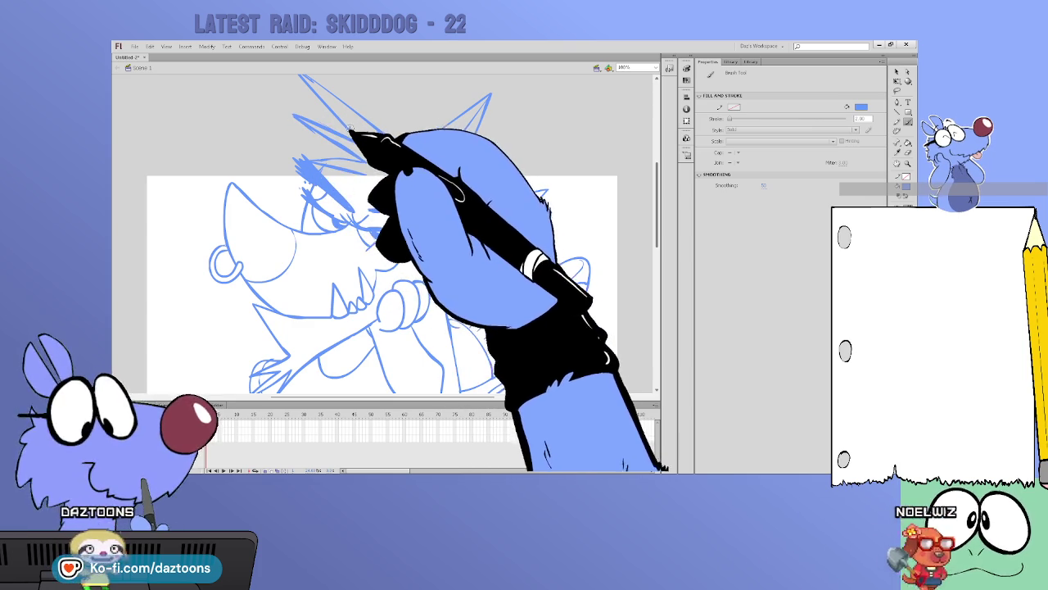
{"action": "left_click_drag", "start_coordinate": [327, 128], "coordinate": [276, 86]}
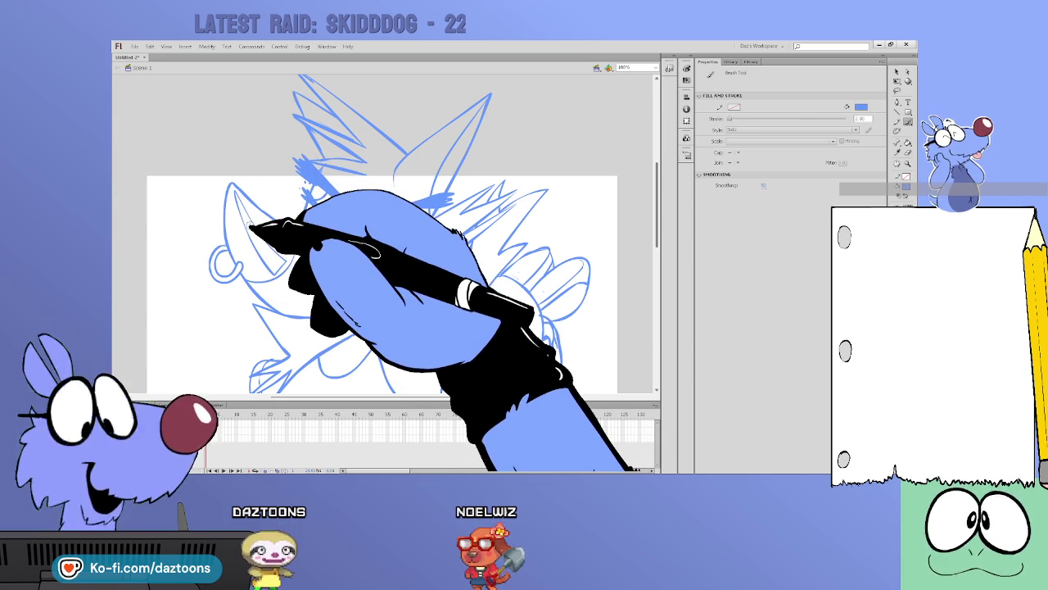
{"action": "left_click", "coordinate": [274, 237]}
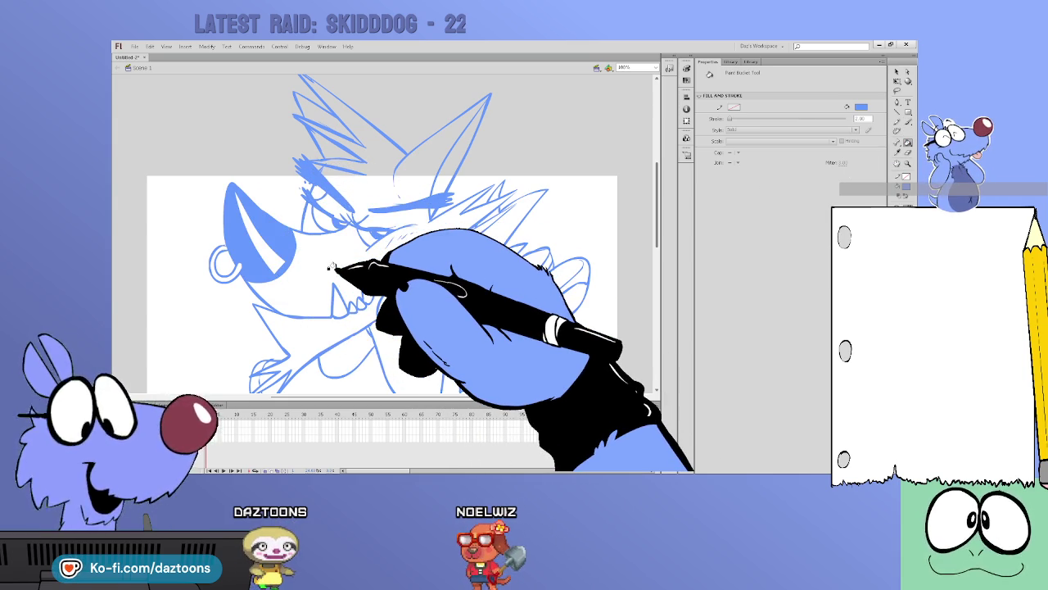
Scroll down to the wolf's lower half and reselect the Brush tool
{"action": "left_click_drag", "start_coordinate": [659, 233], "coordinate": [659, 255]}
{"action": "left_click", "coordinate": [896, 120]}
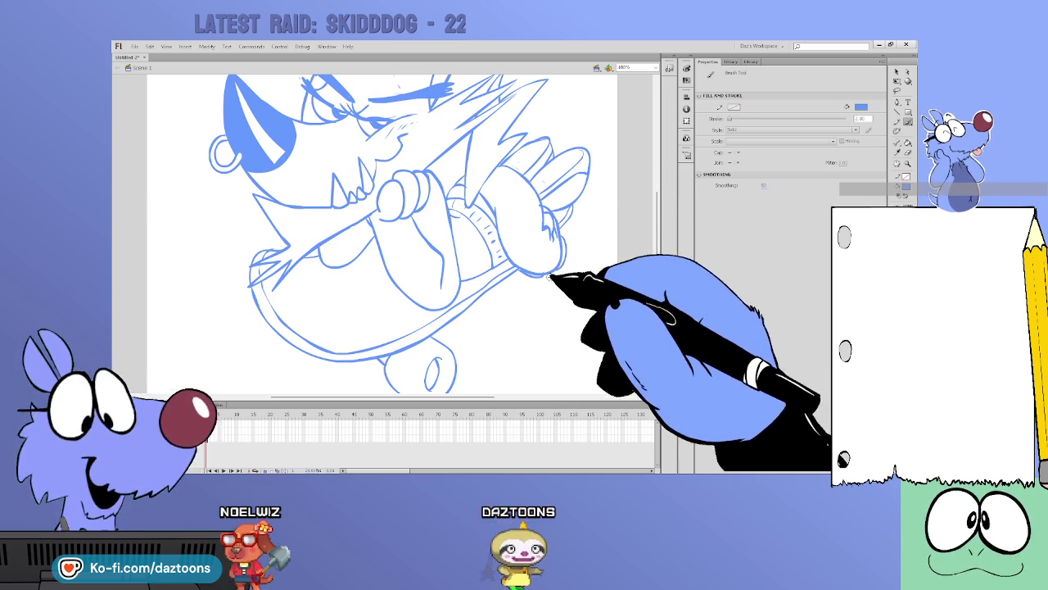
{"action": "key", "text": "v"}
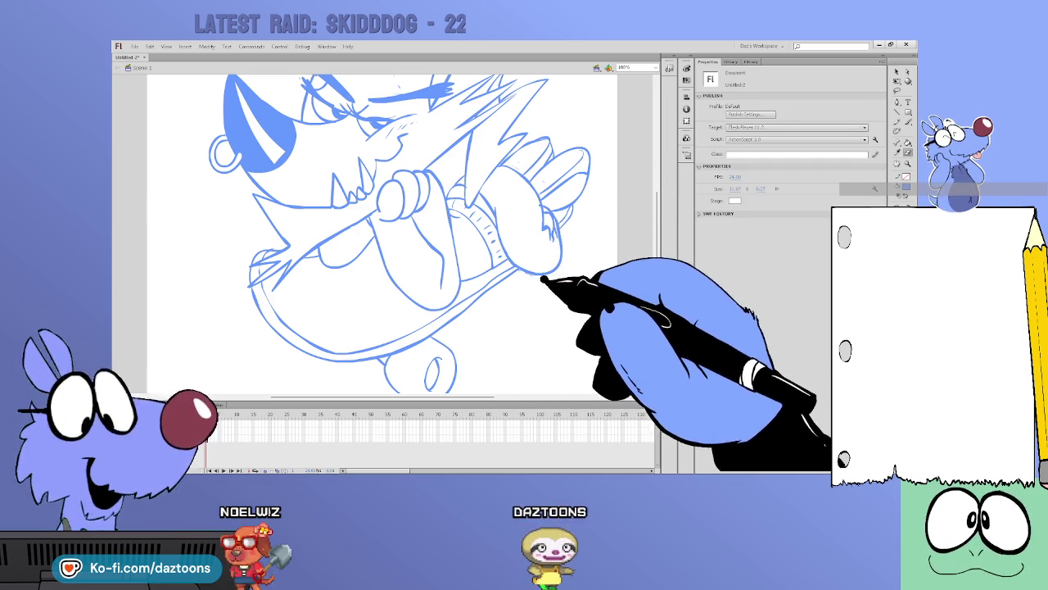
{"action": "key", "text": "b"}
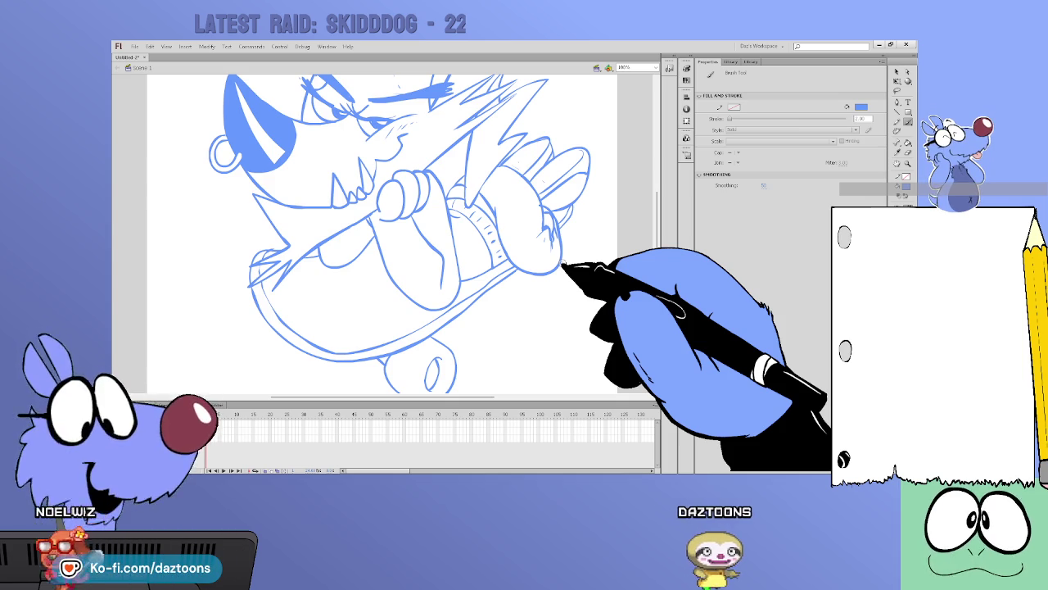
{"action": "left_click", "coordinate": [897, 72]}
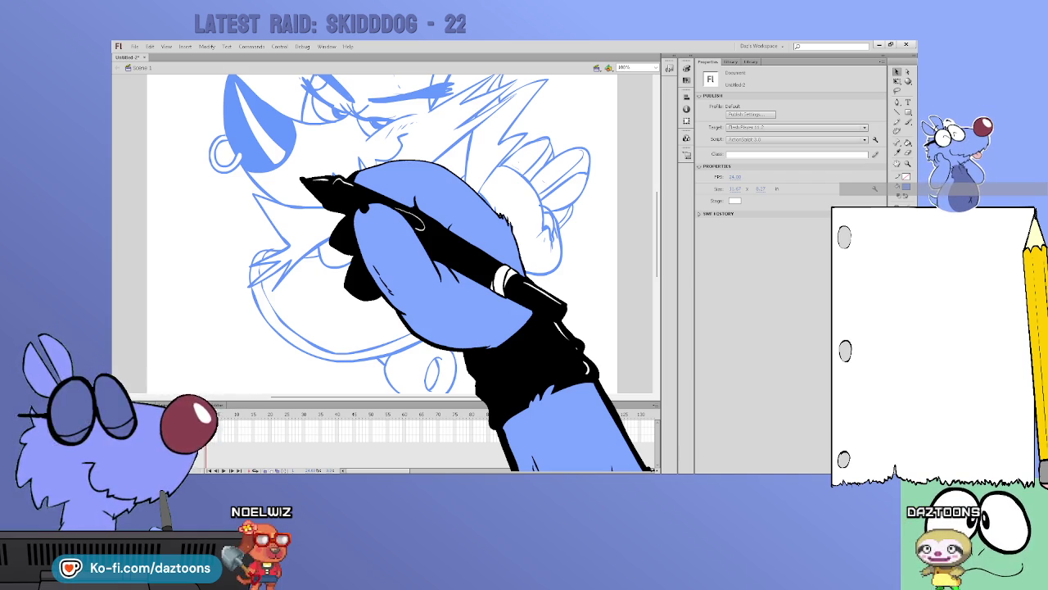
Scroll up to reveal the spiky hair above the stage and switch to the Brush
{"action": "scroll", "coordinate": [381, 233], "scroll_direction": "up", "scroll_amount": 3}
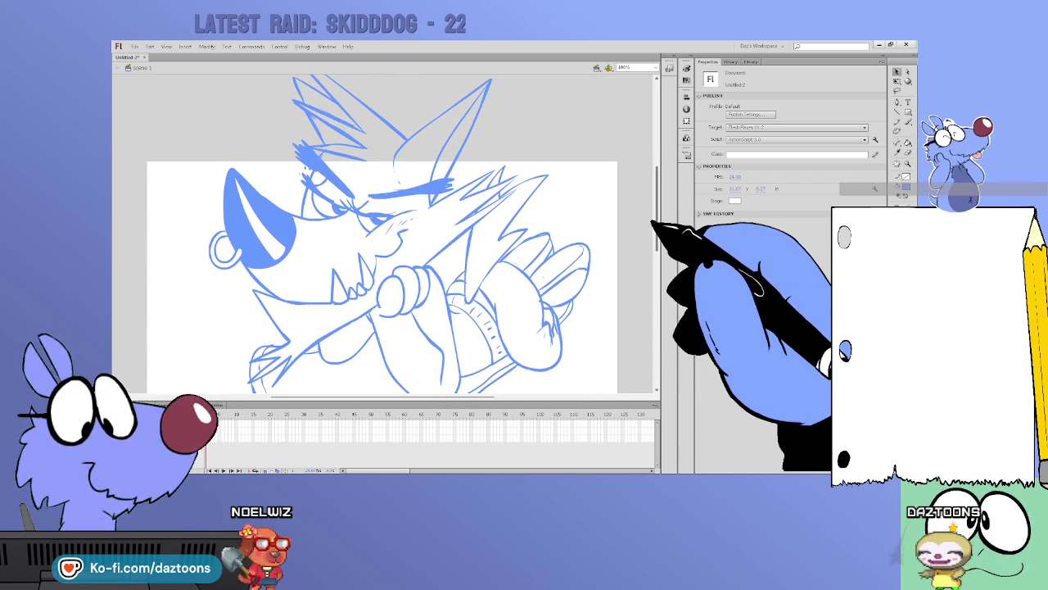
{"action": "scroll", "coordinate": [382, 233], "scroll_direction": "down", "scroll_amount": 1}
{"action": "scroll", "coordinate": [382, 233], "scroll_direction": "down", "scroll_amount": 1}
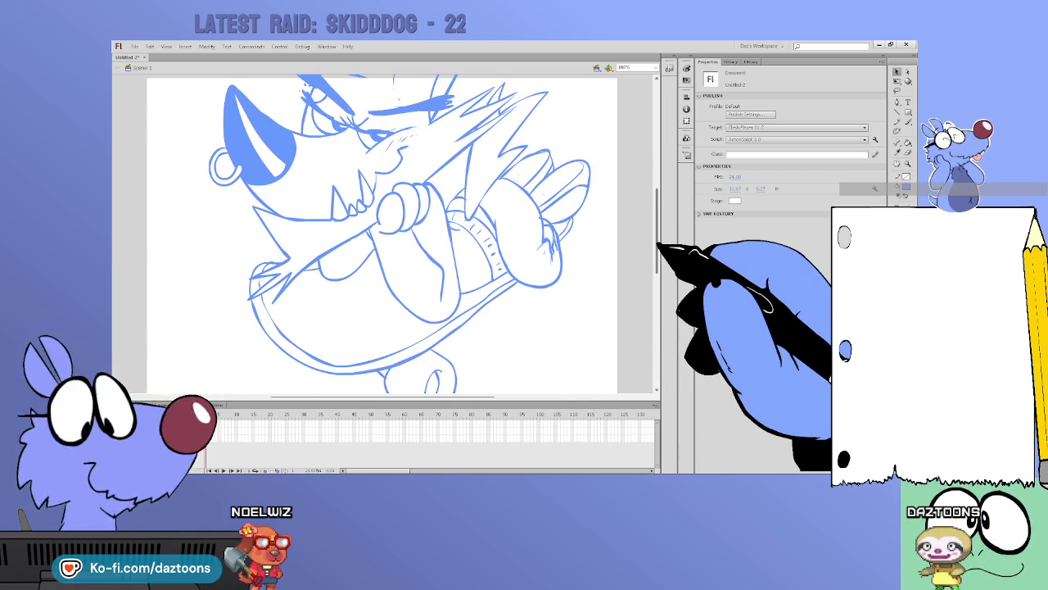
{"action": "scroll", "coordinate": [521, 195], "scroll_direction": "up", "scroll_amount": 3}
{"action": "scroll", "coordinate": [520, 195], "scroll_direction": "up", "scroll_amount": 1}
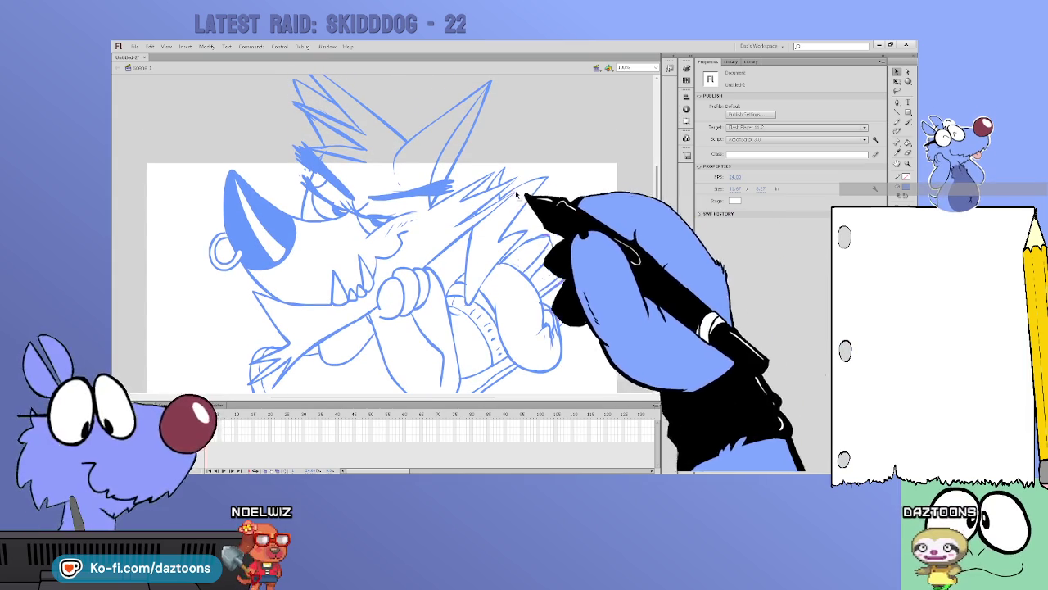
{"action": "key", "text": "b"}
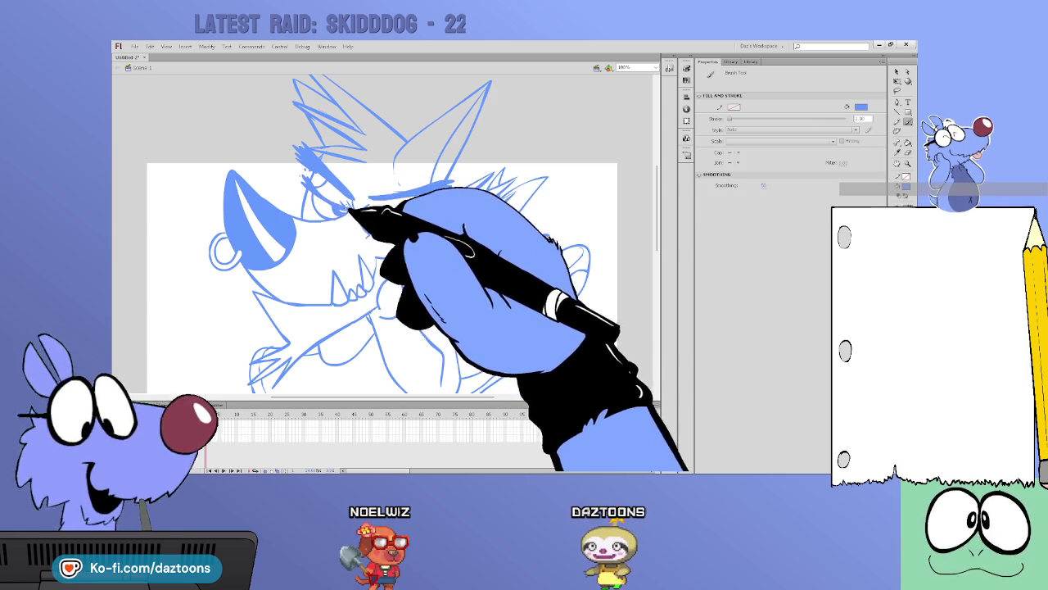
Ink small hair strokes on the head and a thick brow line above the eye
{"action": "left_click_drag", "start_coordinate": [296, 173], "coordinate": [308, 178]}
{"action": "left_click_drag", "start_coordinate": [368, 198], "coordinate": [446, 188]}
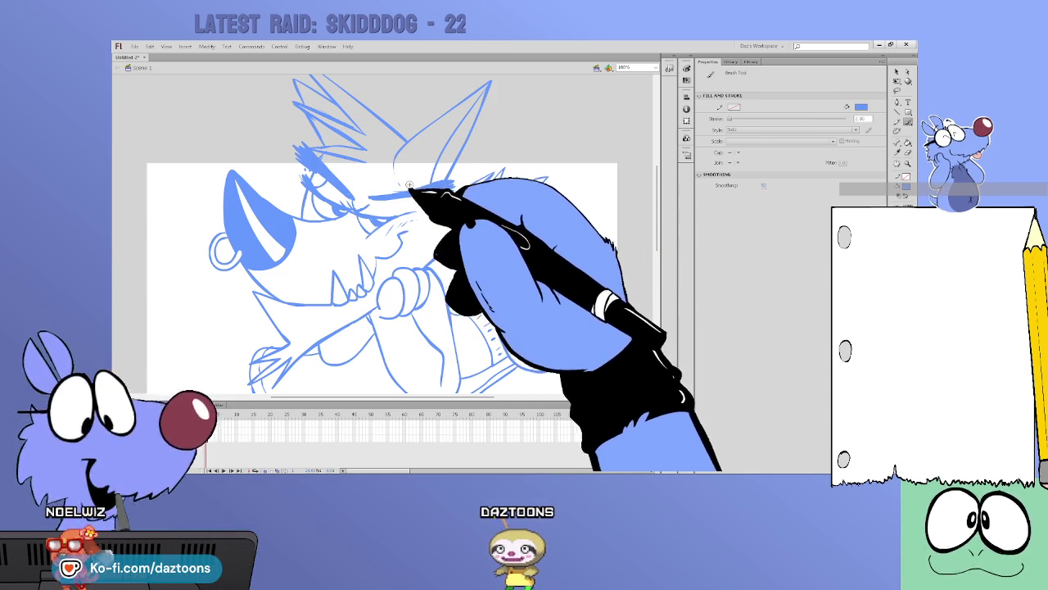
{"action": "key", "text": "v"}
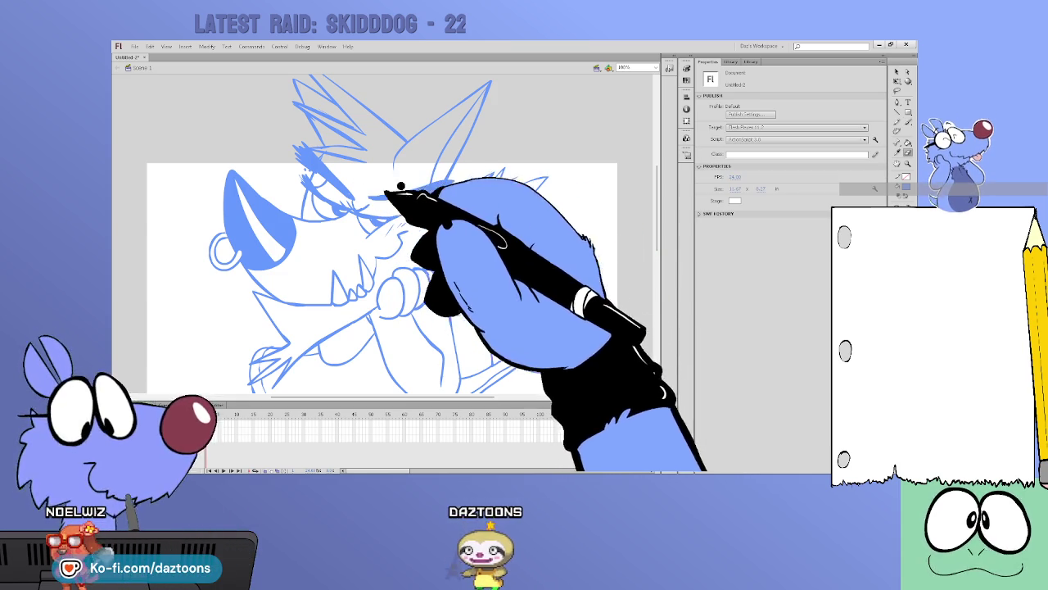
{"action": "key", "text": "b"}
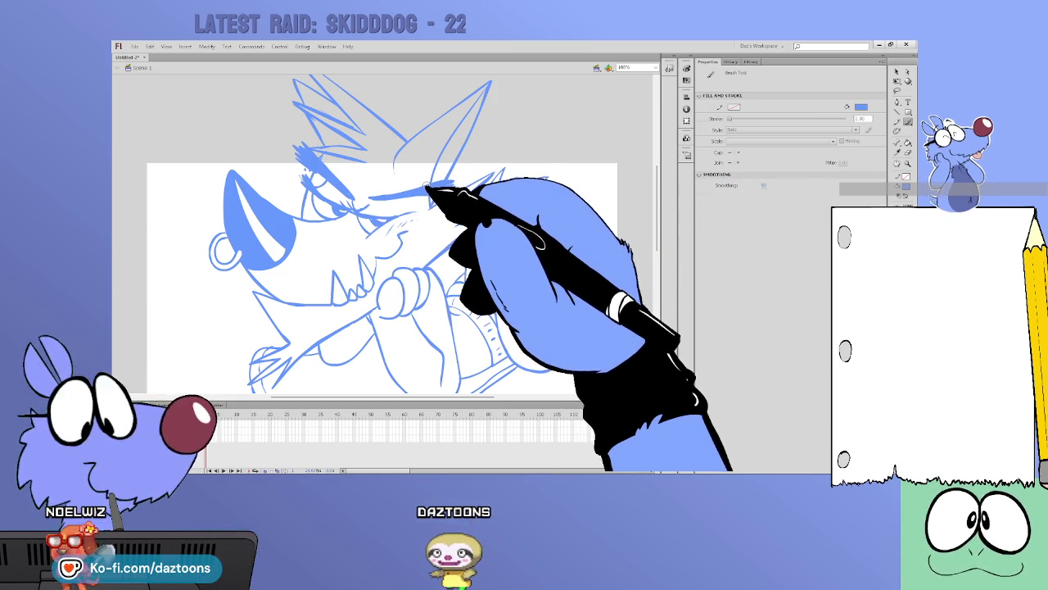
{"action": "key", "text": "v"}
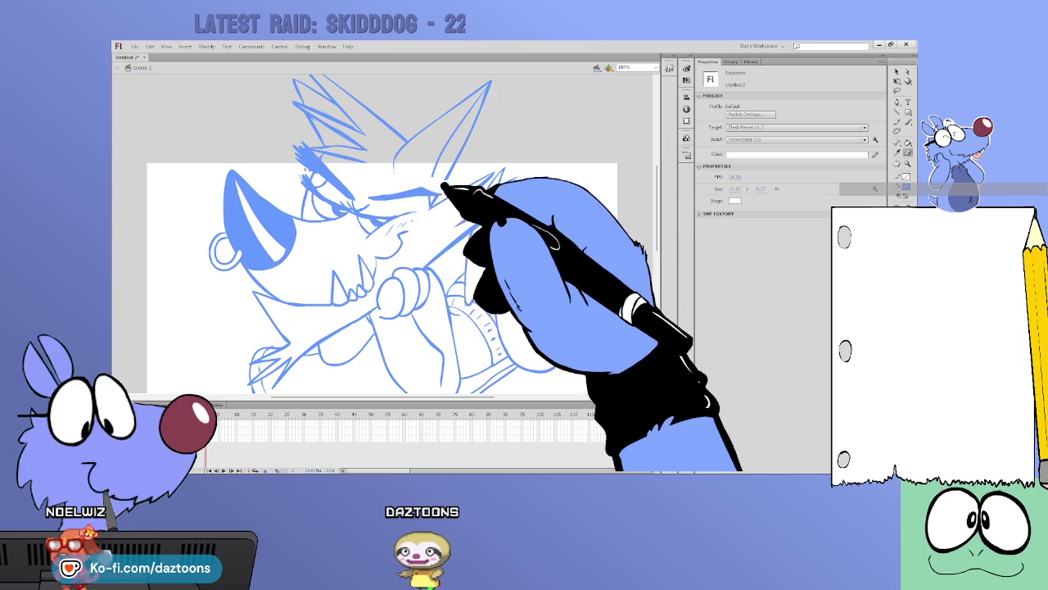
{"action": "key", "text": "b"}
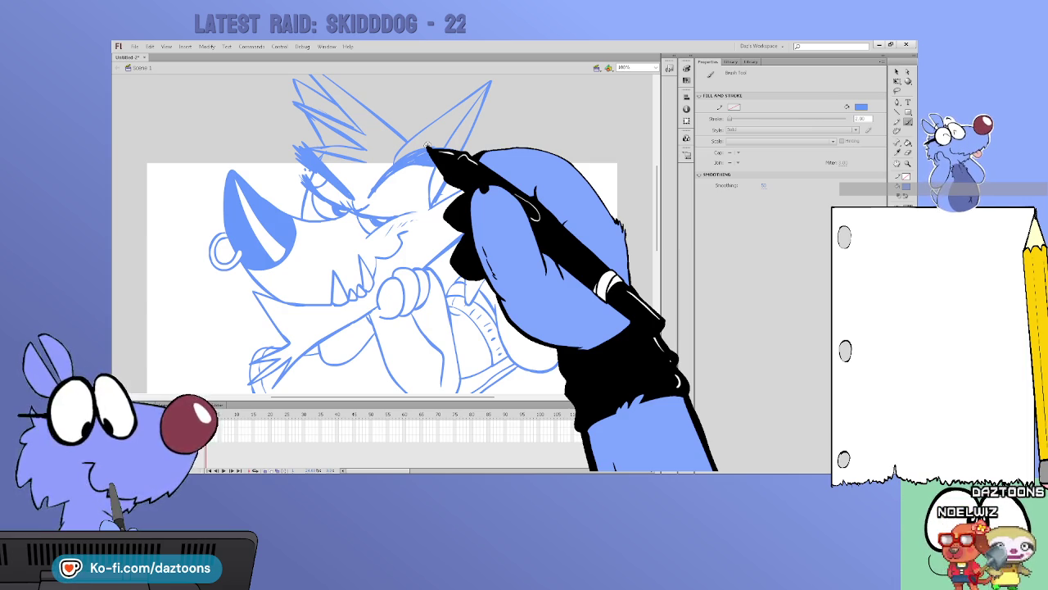
{"action": "mouse_move", "coordinate": [658, 207]}
{"action": "left_mouse_down"}
{"action": "mouse_move", "coordinate": [660, 240]}
{"action": "mouse_move", "coordinate": [657, 211]}
{"action": "left_mouse_up"}
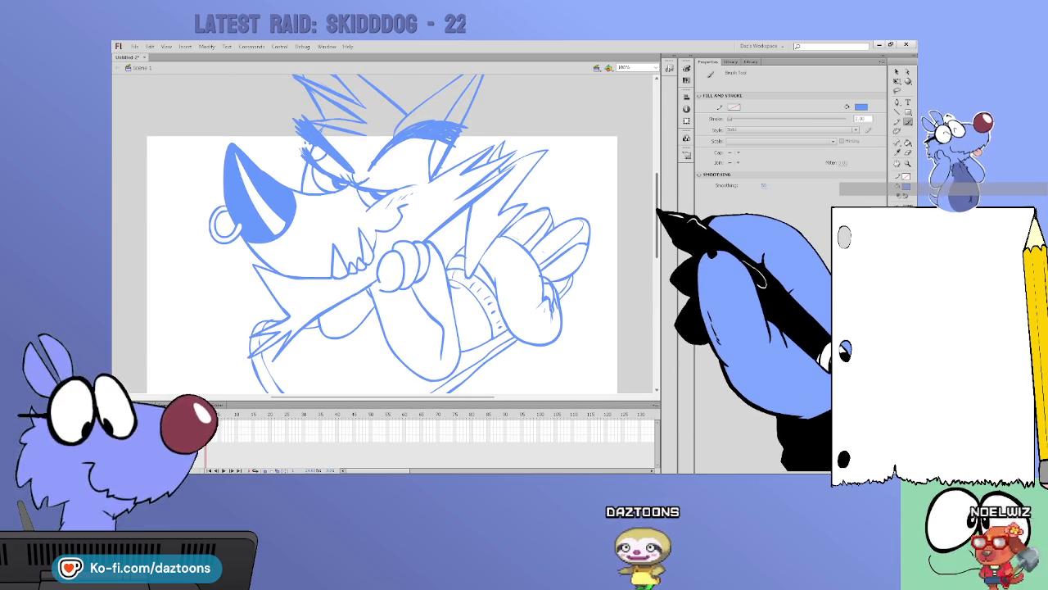
{"action": "left_click_drag", "start_coordinate": [657, 211], "coordinate": [658, 212]}
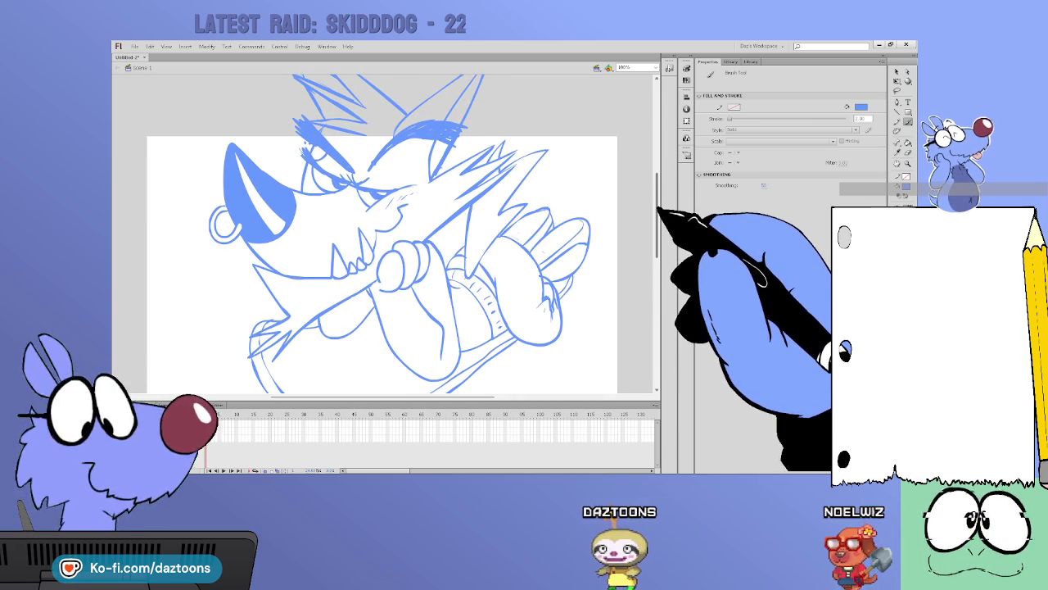
Ink the arm lines and the curve along its bottom below the fist, then reveal the sketch layer
{"action": "left_click", "coordinate": [906, 163]}
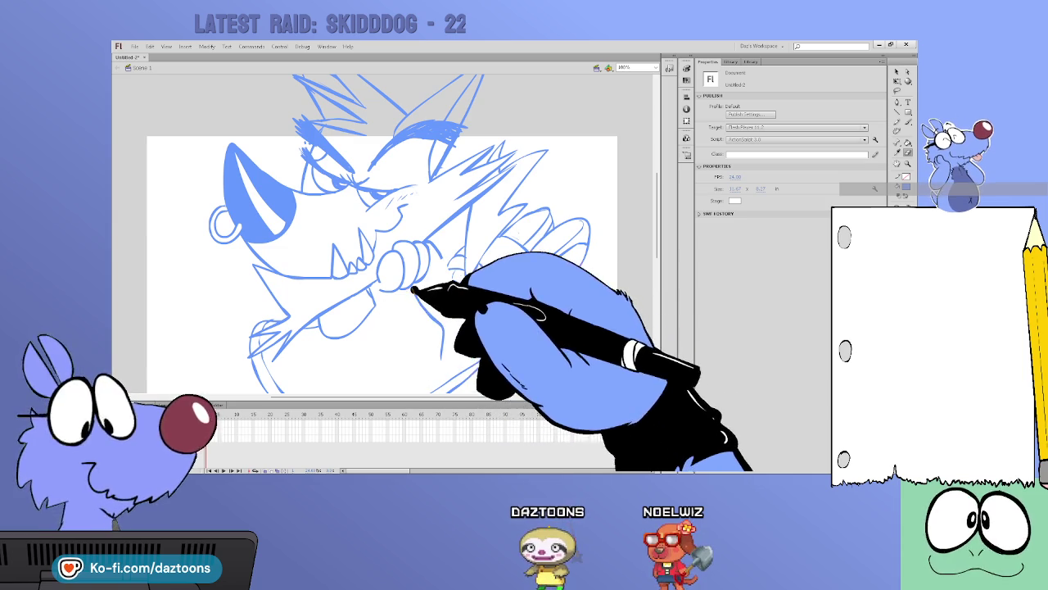
{"action": "left_click", "coordinate": [900, 121]}
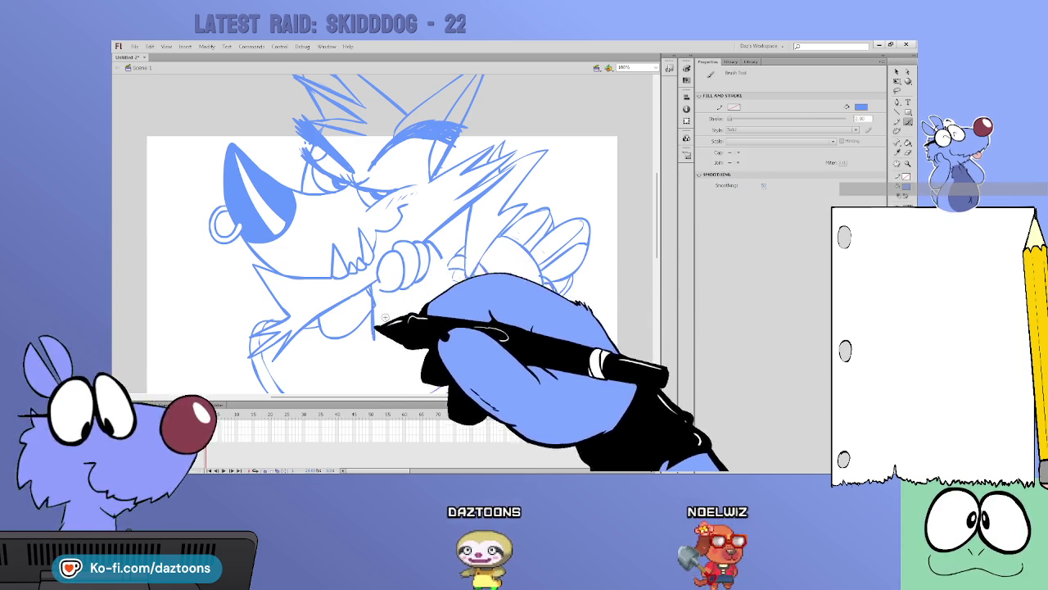
{"action": "left_click_drag", "start_coordinate": [432, 339], "coordinate": [448, 261]}
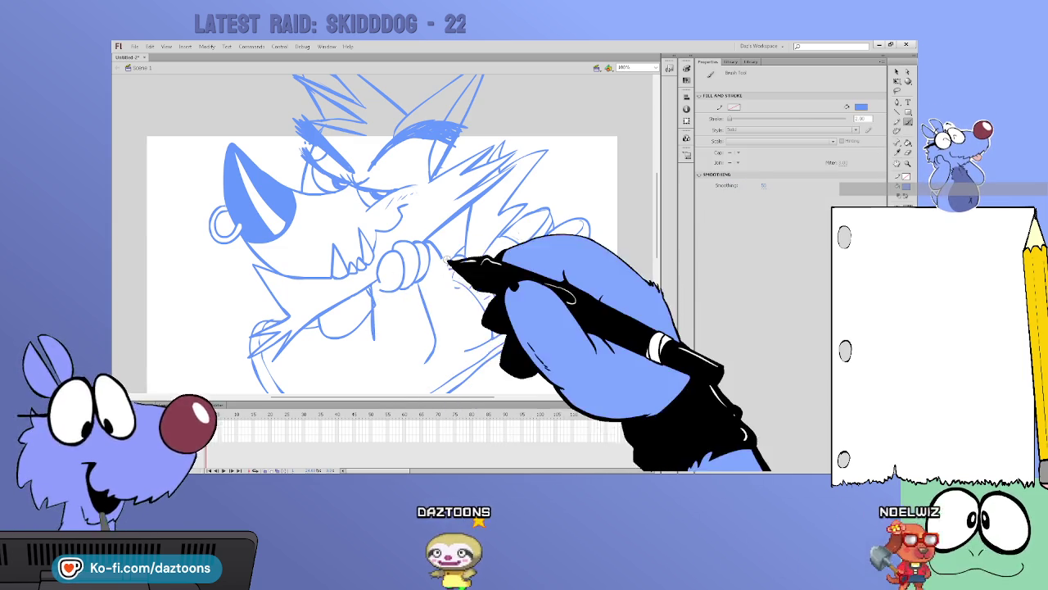
{"action": "left_click_drag", "start_coordinate": [445, 351], "coordinate": [386, 369]}
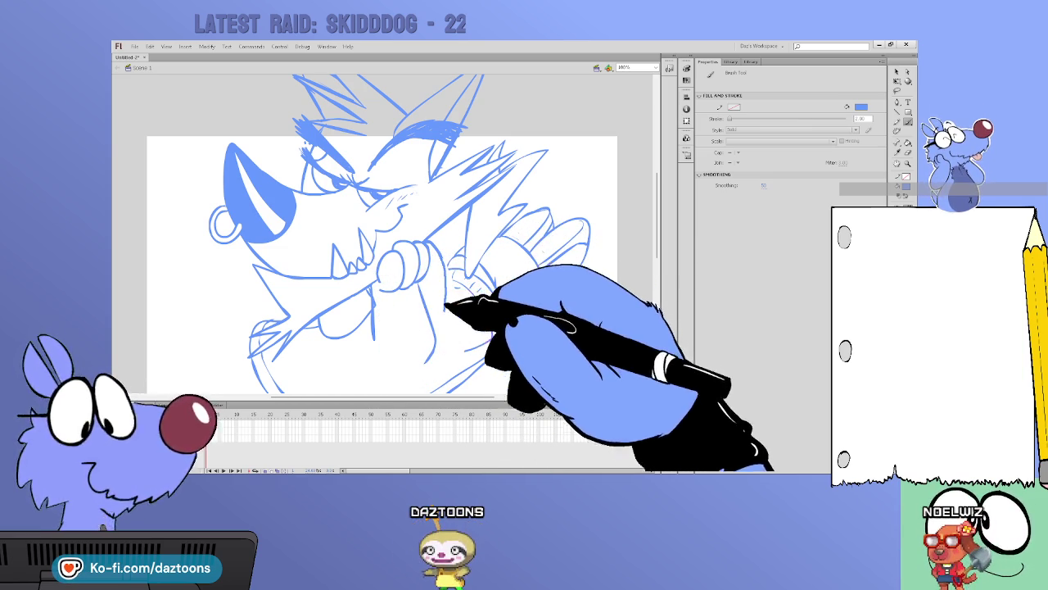
{"action": "key", "text": "v"}
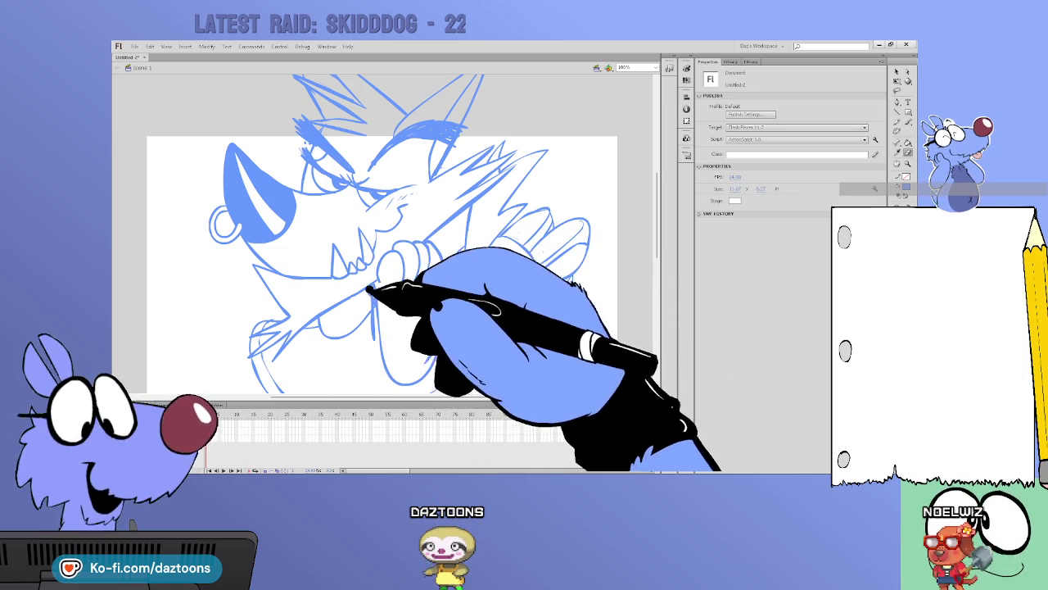
{"action": "key", "text": "b"}
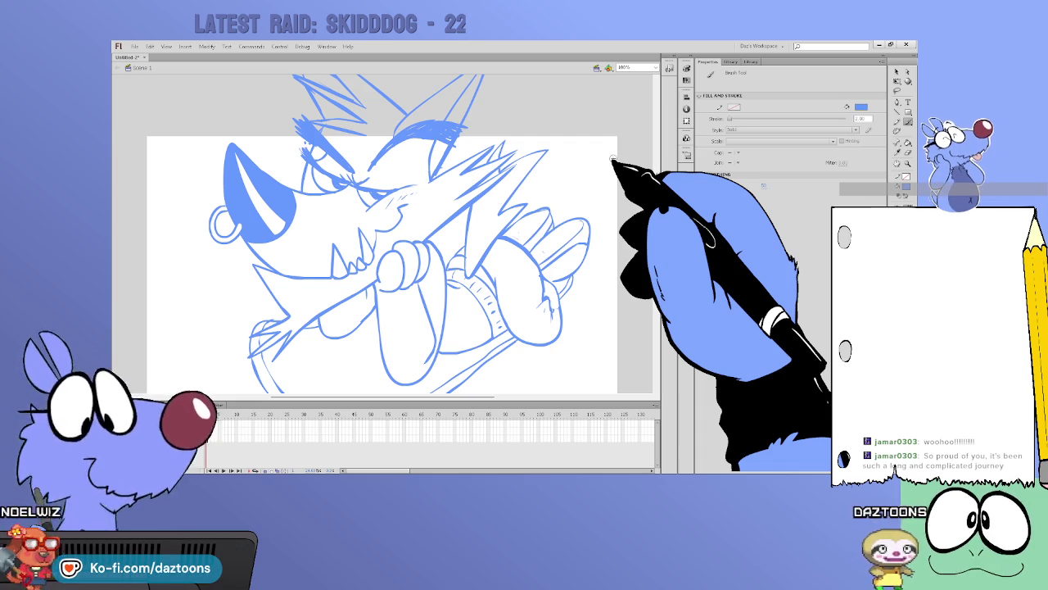
{"action": "left_click", "coordinate": [219, 426]}
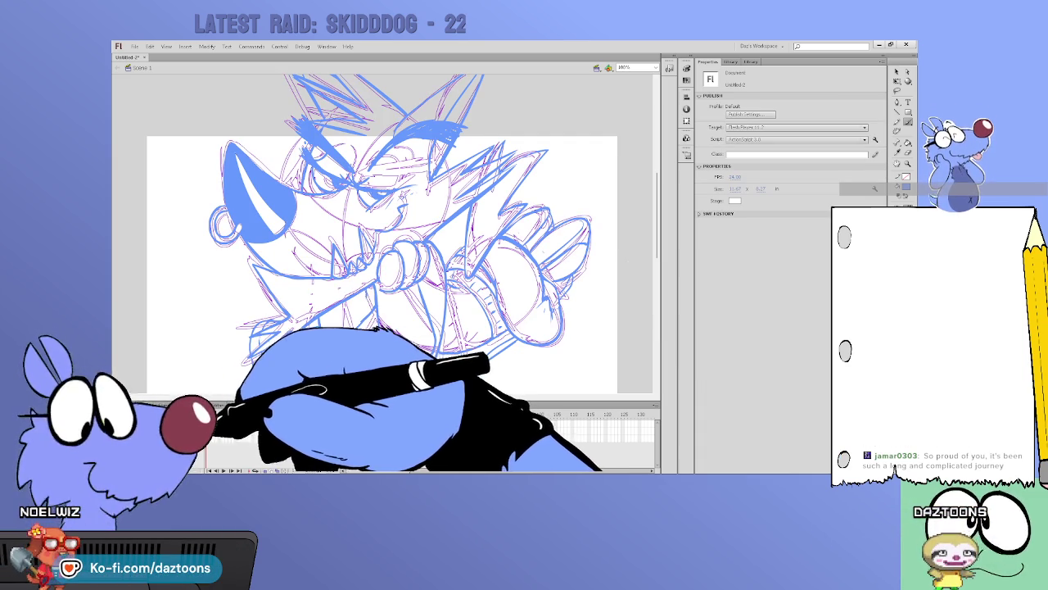
Set the sketch layer to show faintly as outlines beneath the blue lineart
{"action": "left_click", "coordinate": [221, 434]}
{"action": "left_click", "coordinate": [220, 432]}
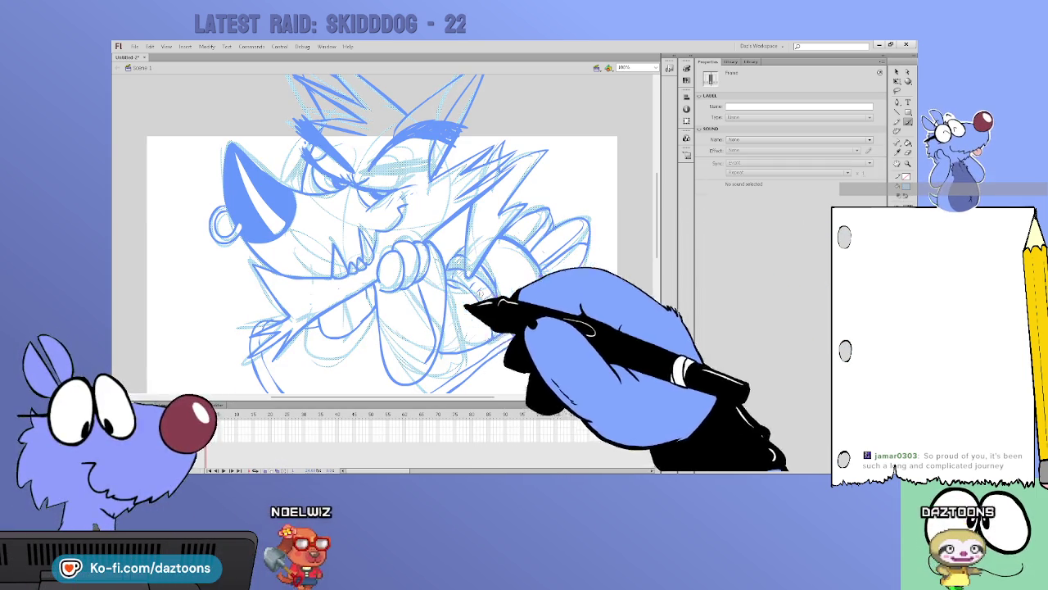
{"action": "left_click", "coordinate": [618, 164]}
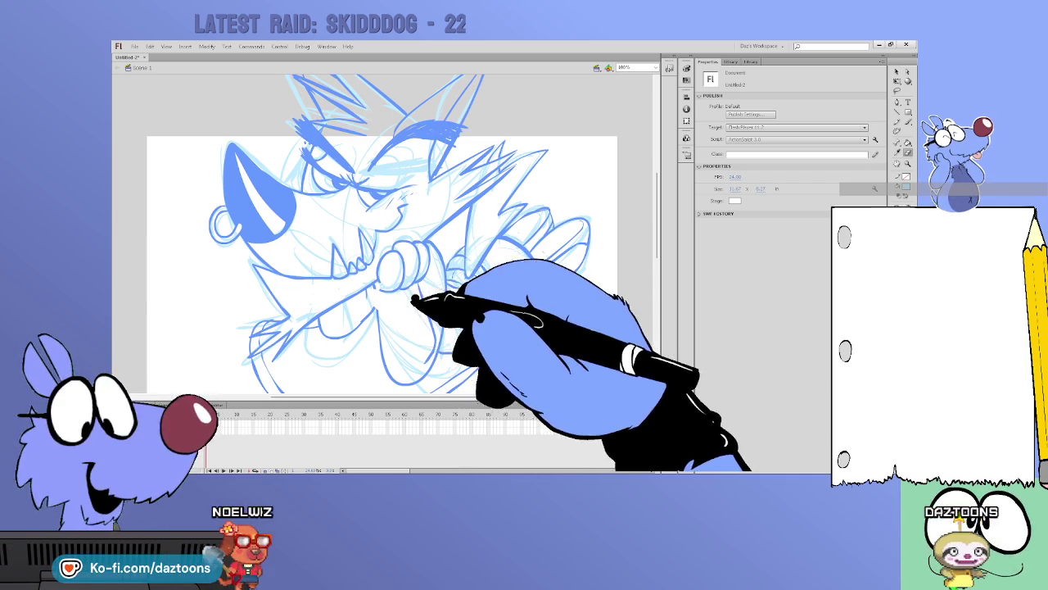
{"action": "key", "text": "b"}
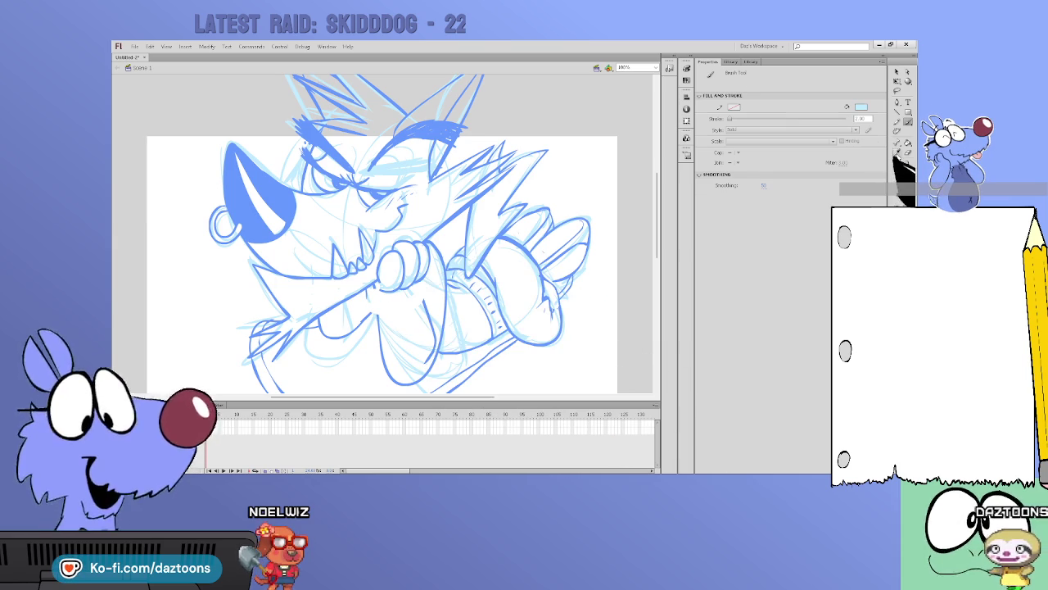
{"action": "key", "text": "v"}
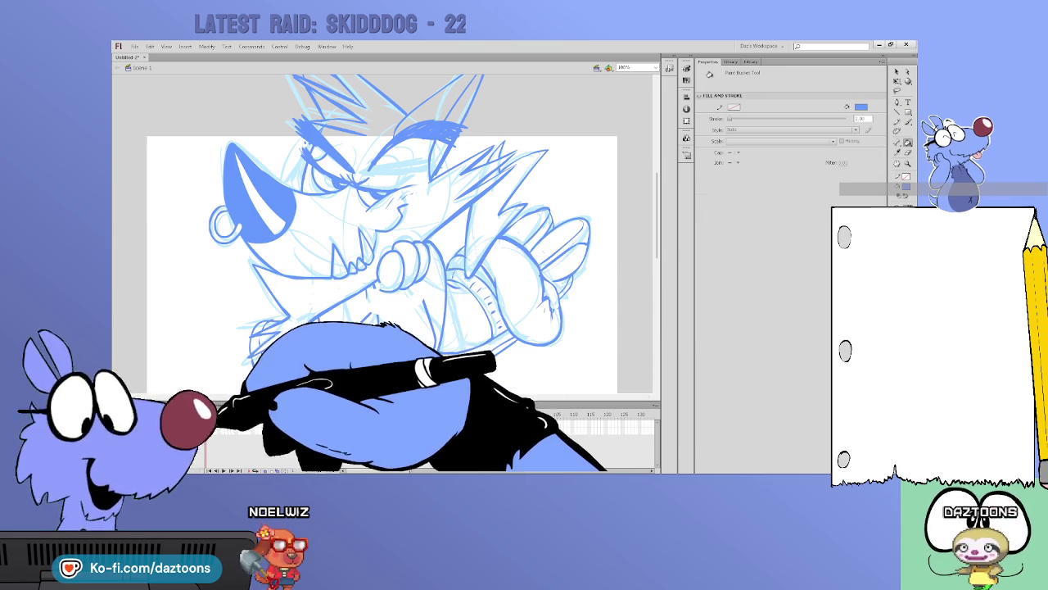
{"action": "left_click", "coordinate": [217, 407]}
{"action": "key", "text": "ctrl+a"}
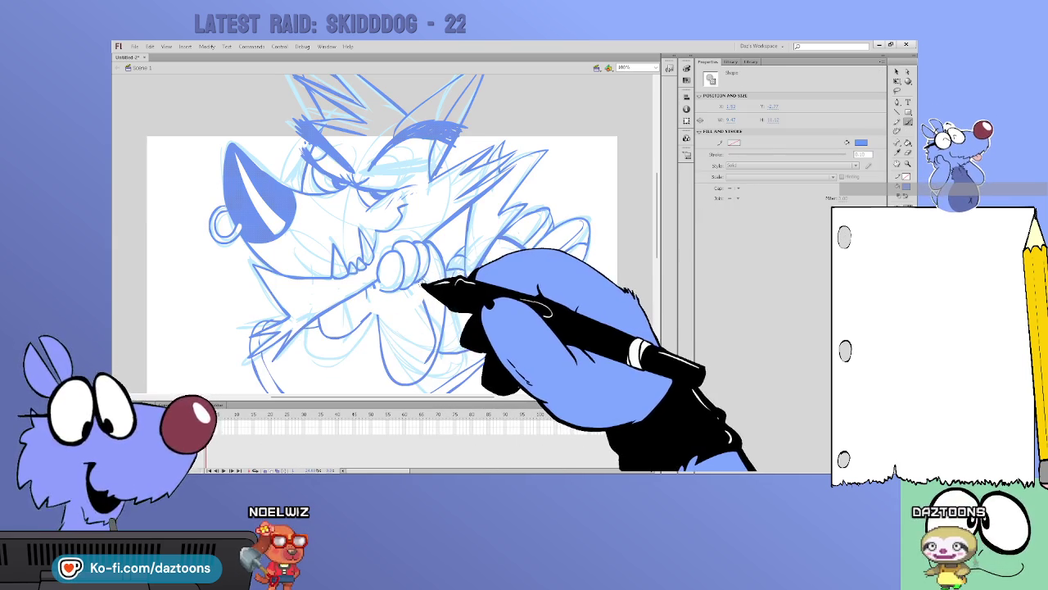
{"action": "left_click", "coordinate": [378, 288]}
{"action": "left_click", "coordinate": [380, 287]}
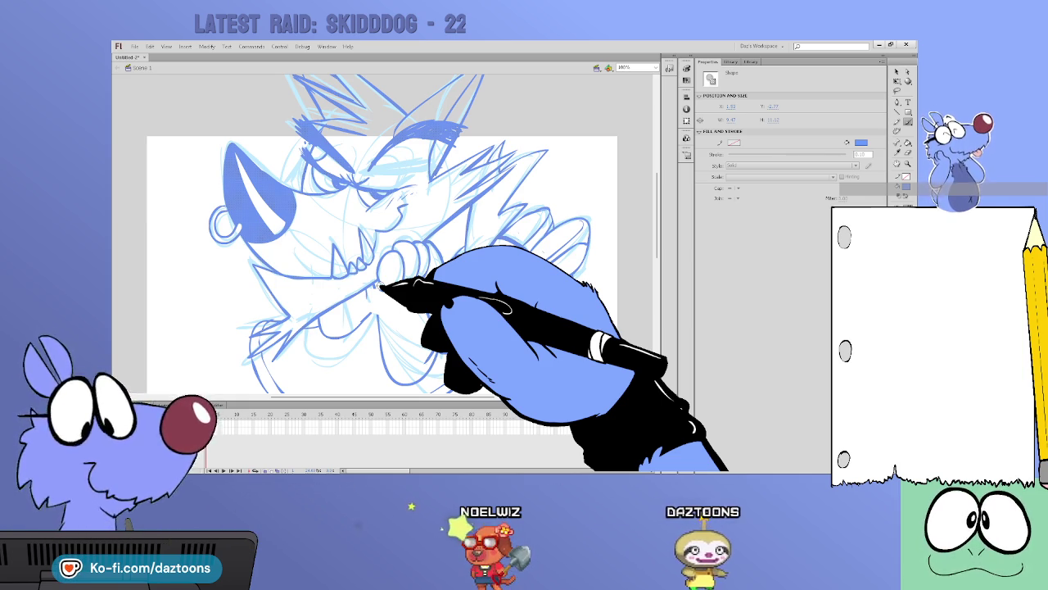
{"action": "left_click", "coordinate": [411, 312]}
Brush a wristband stroke around the wolf's wrist below the fist, checking it with Selection
{"action": "key", "text": "b"}
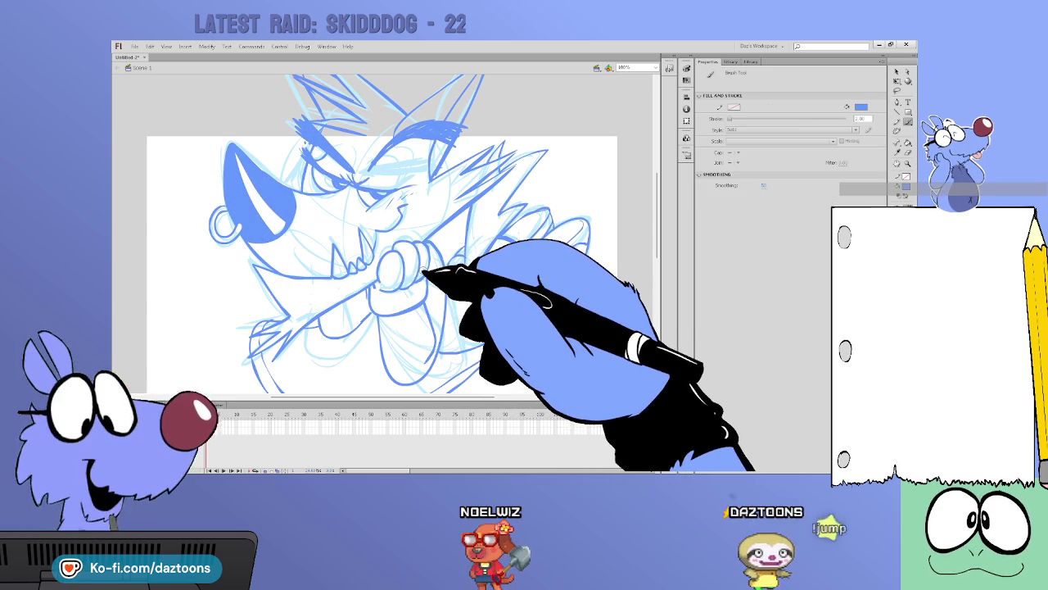
{"action": "left_click_drag", "start_coordinate": [391, 254], "coordinate": [432, 286]}
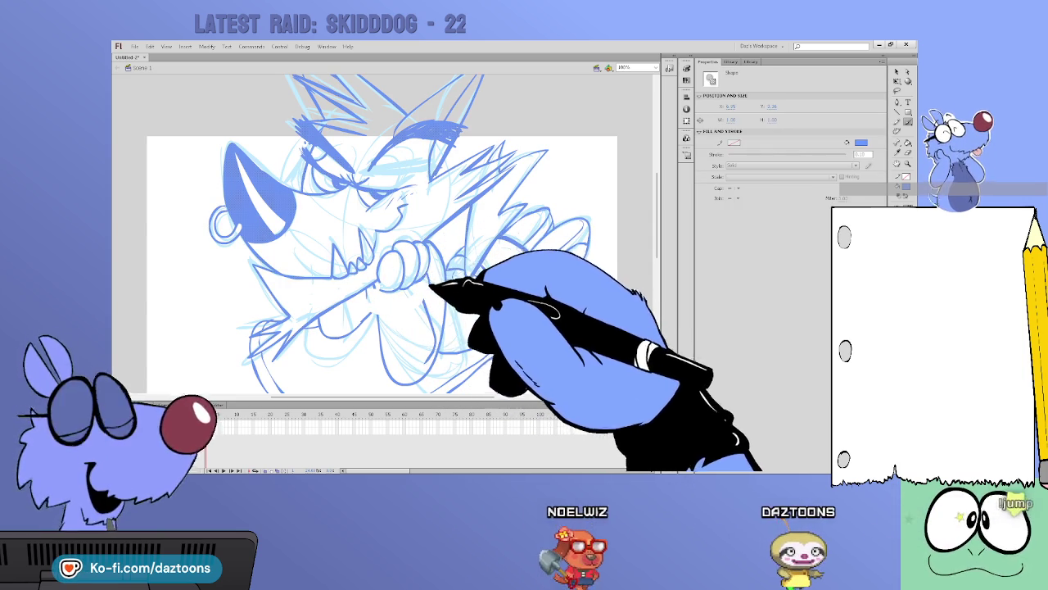
{"action": "key", "text": "b"}
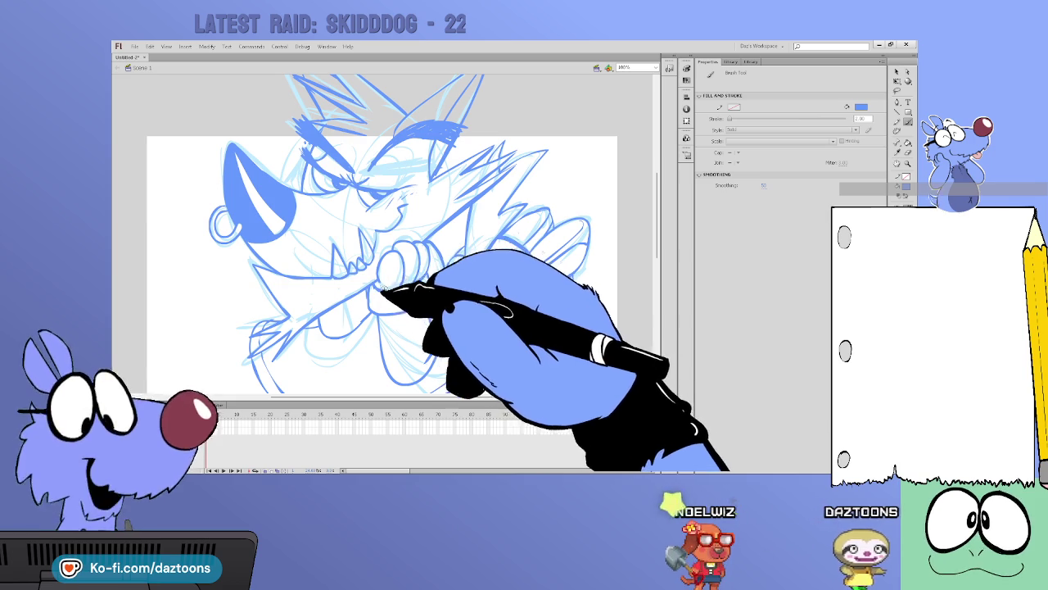
{"action": "key", "text": "v"}
{"action": "key", "text": "b"}
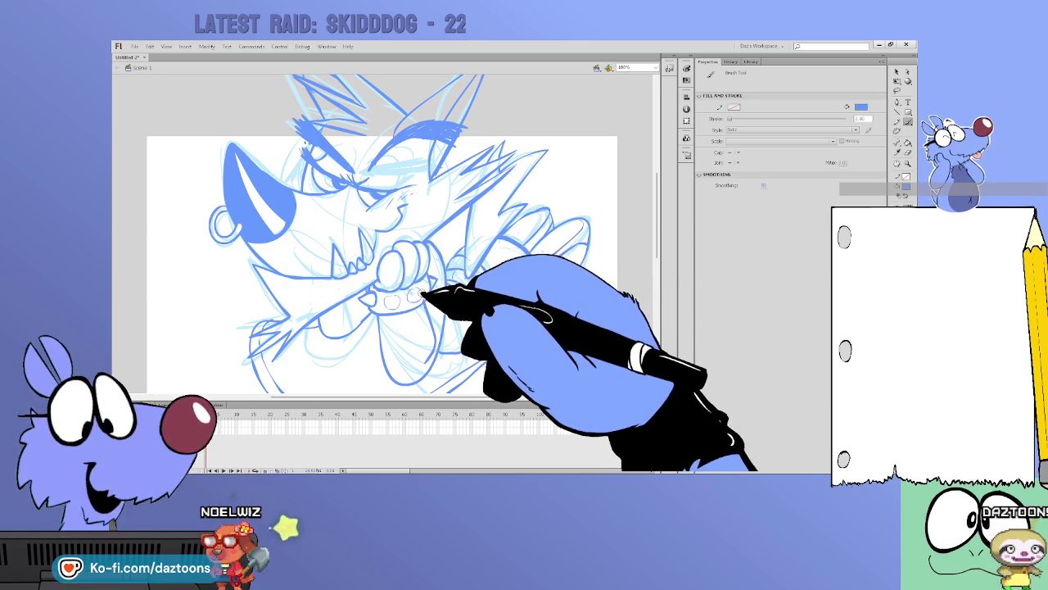
{"action": "key", "text": "v"}
{"action": "key", "text": "b"}
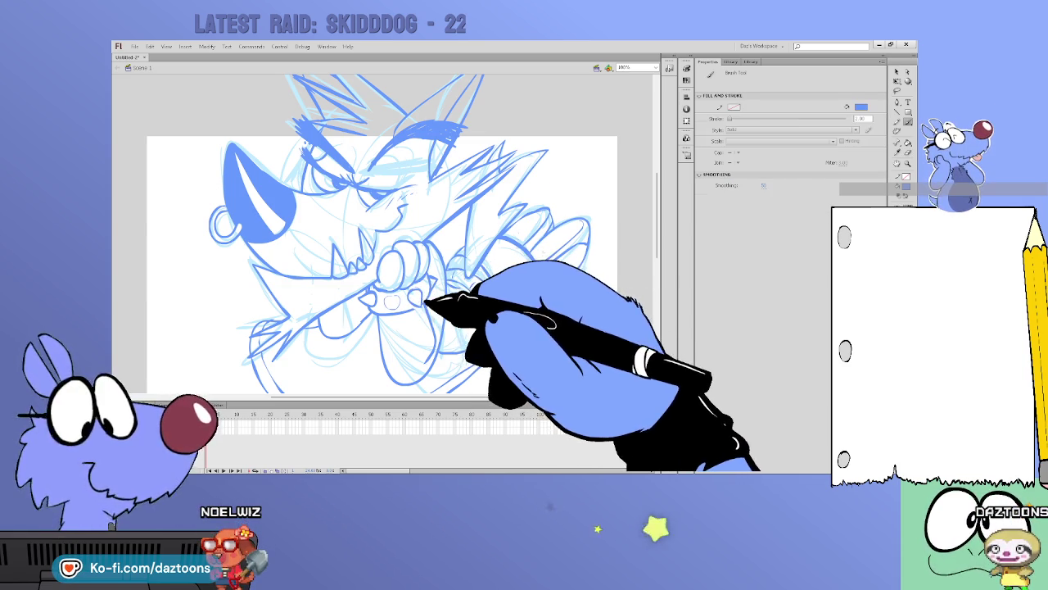
{"action": "key", "text": "v"}
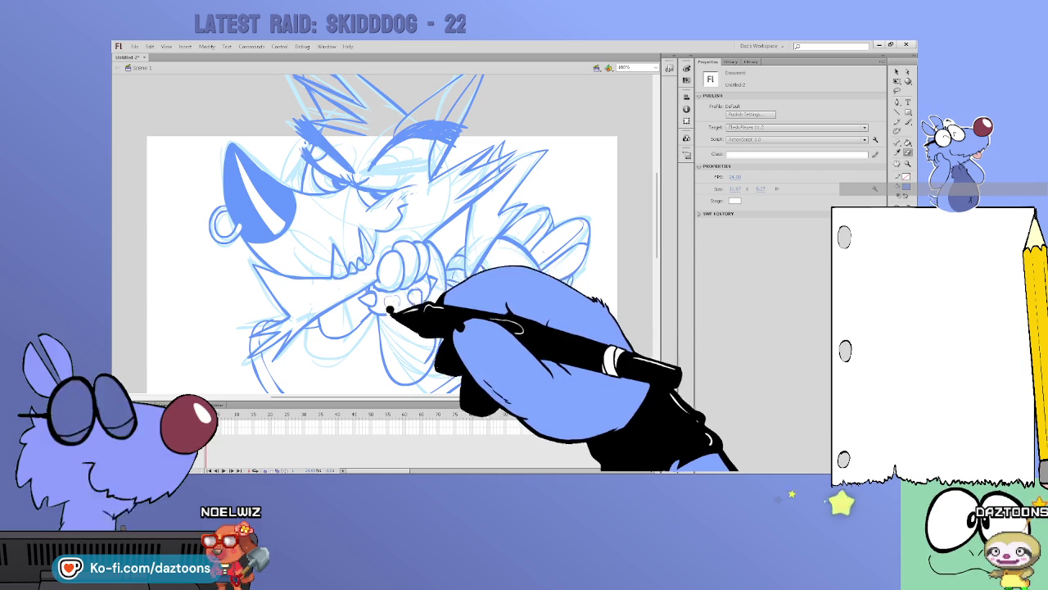
{"action": "key", "text": "b"}
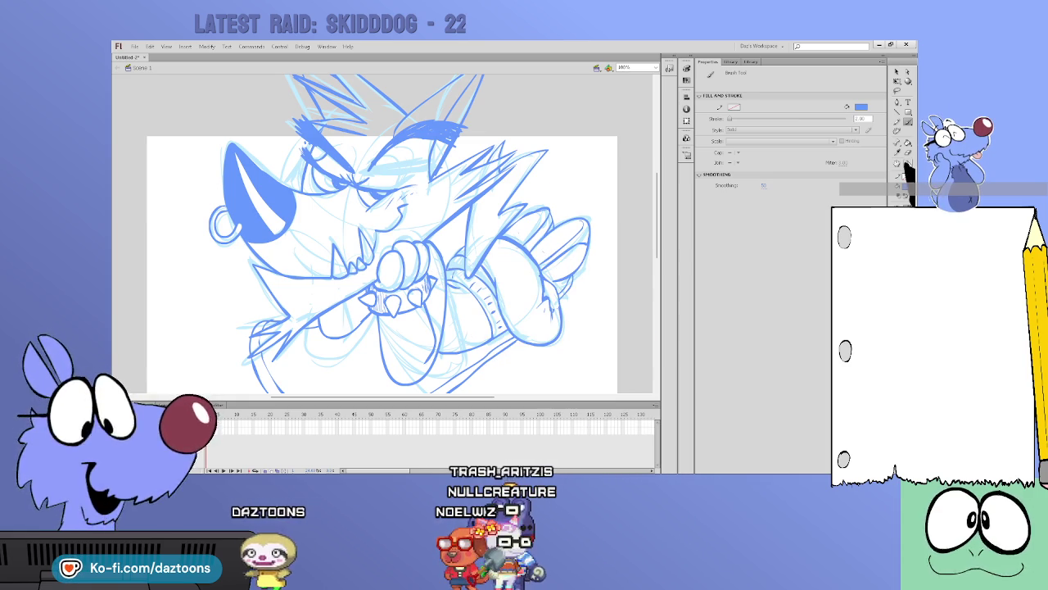
Zoom out to 50% to see the whole wolf drawing
{"action": "key", "text": "z"}
{"action": "left_click", "coordinate": [484, 304], "text": "alt"}
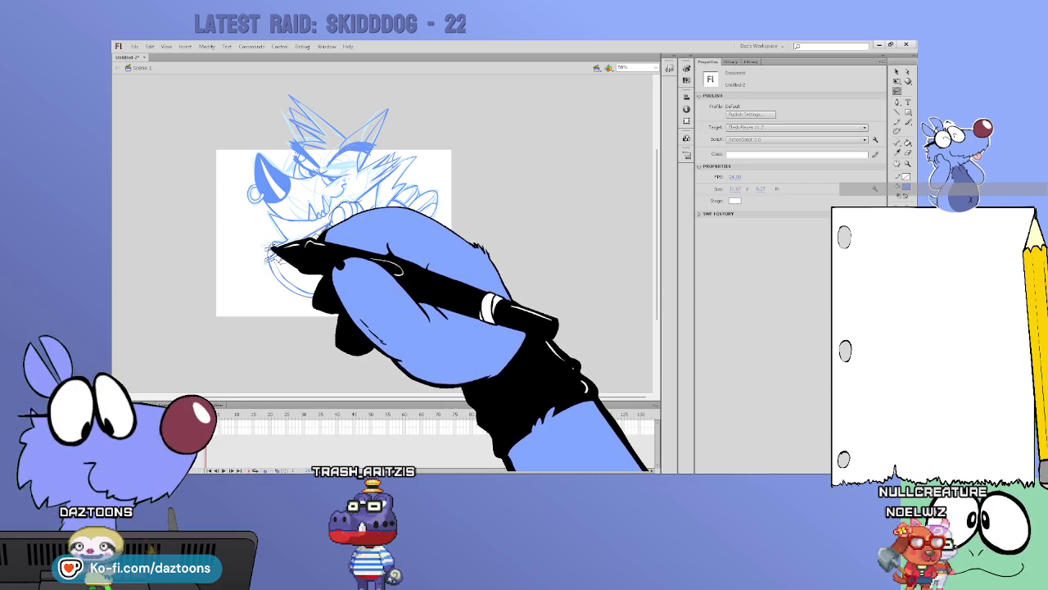
Lasso the wolf's head and ears, scale them down slightly with Free Transform, then deselect
{"action": "mouse_move", "coordinate": [254, 214]}
{"action": "left_mouse_down"}
{"action": "mouse_move", "coordinate": [276, 98]}
{"action": "mouse_move", "coordinate": [395, 91]}
{"action": "left_mouse_up"}
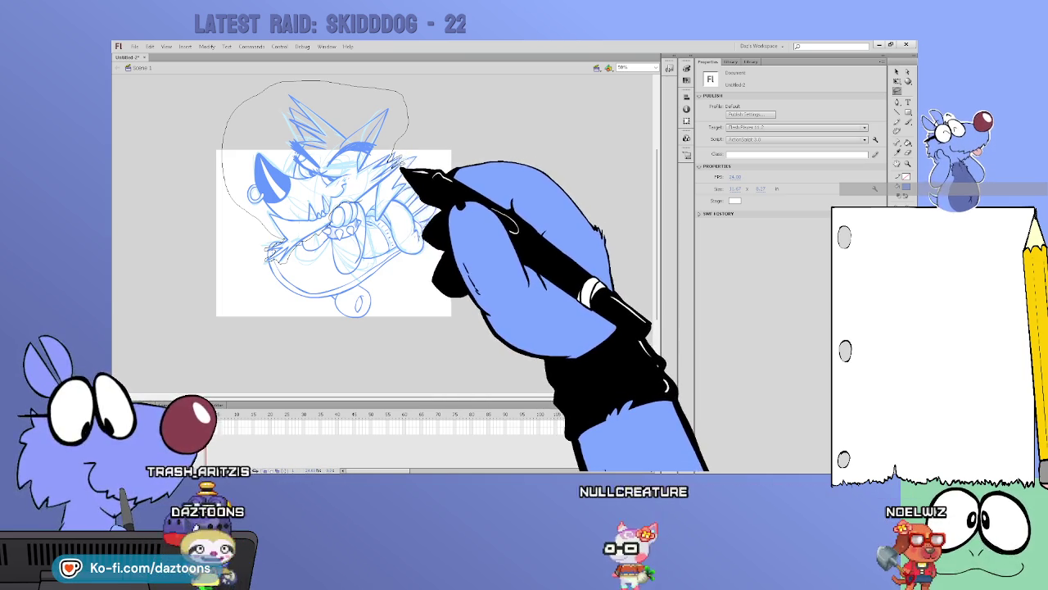
{"action": "left_click_drag", "start_coordinate": [373, 195], "coordinate": [358, 191]}
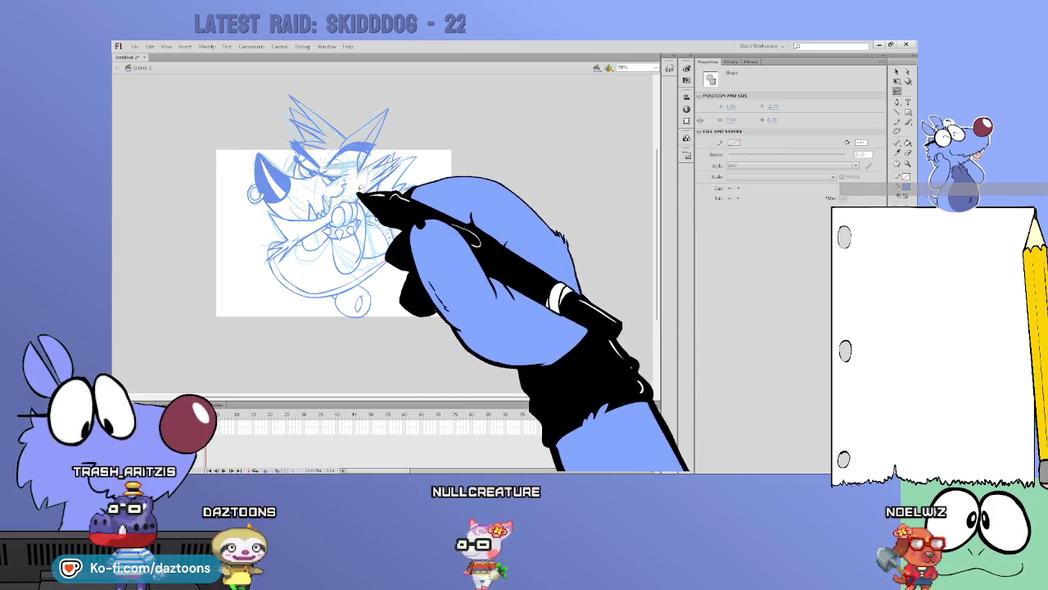
{"action": "left_click", "coordinate": [897, 81]}
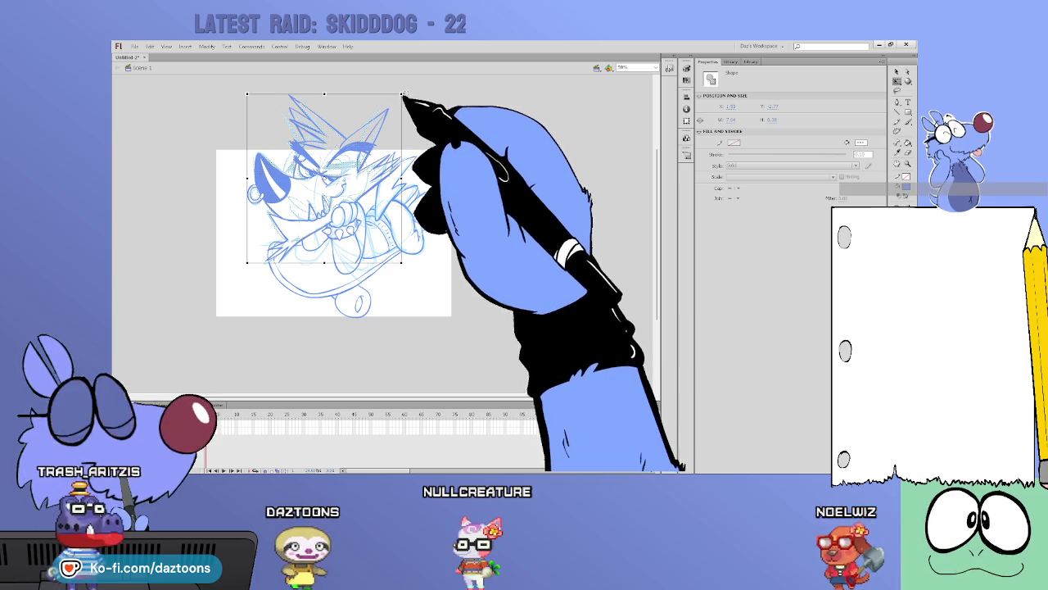
{"action": "mouse_move", "coordinate": [401, 94]}
{"action": "left_mouse_down"}
{"action": "mouse_move", "coordinate": [387, 110]}
{"action": "mouse_move", "coordinate": [383, 175]}
{"action": "left_mouse_up"}
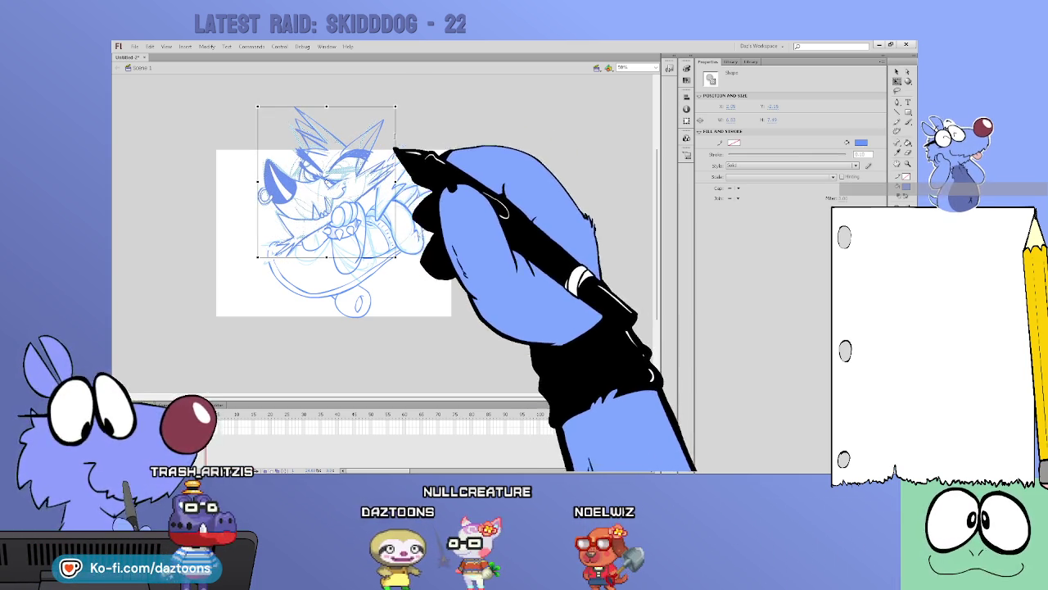
{"action": "left_click_drag", "start_coordinate": [395, 110], "coordinate": [391, 112]}
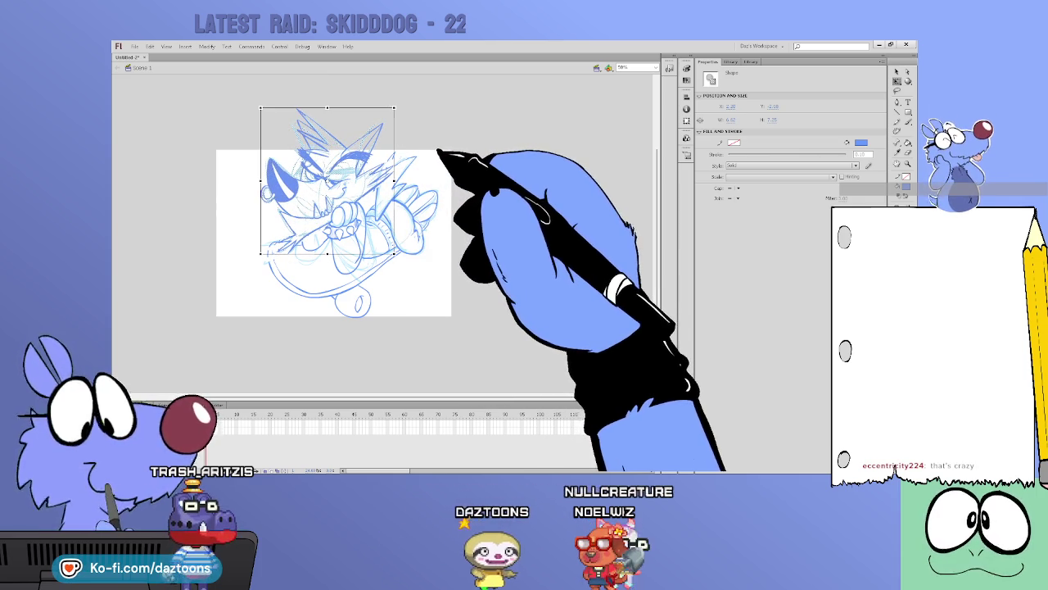
{"action": "left_click", "coordinate": [452, 146]}
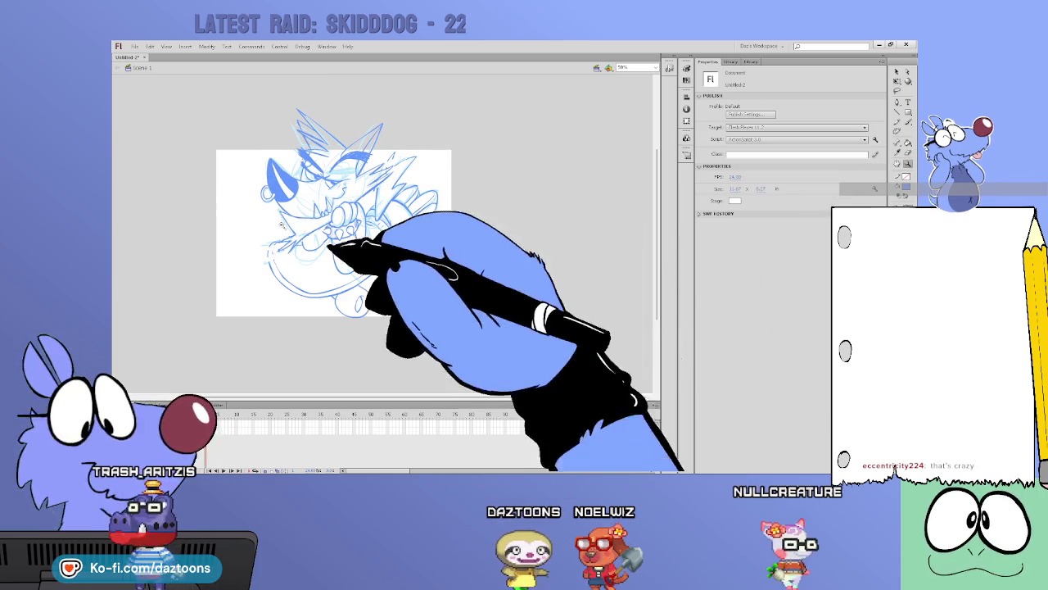
Zoom to about 150% and brush the knuckle lines of the fist against the wolf's mouth
{"action": "key", "text": "ctrl+="}
{"action": "key", "text": "b"}
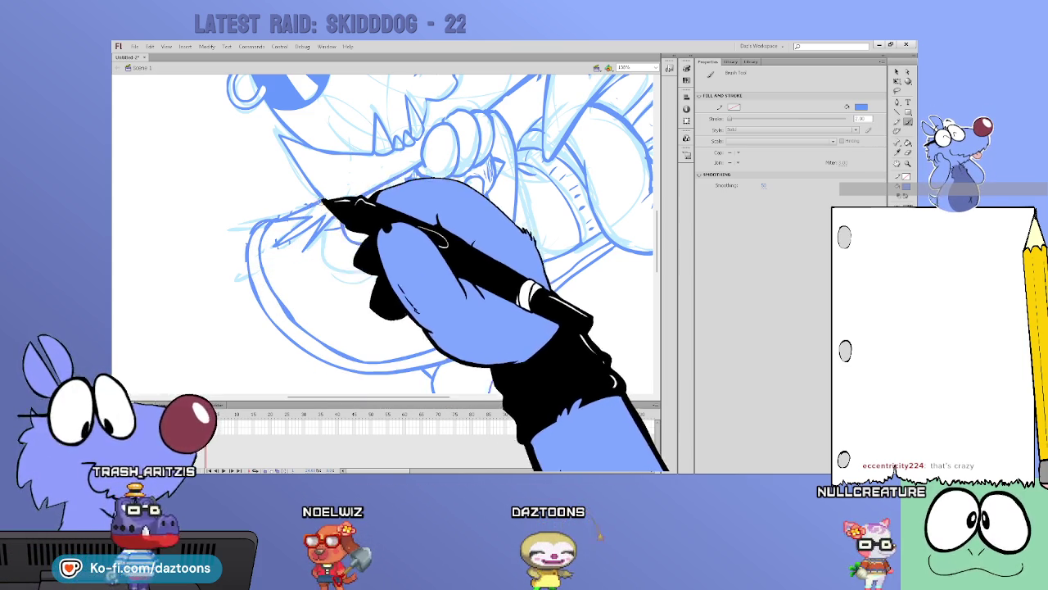
{"action": "key", "text": "v"}
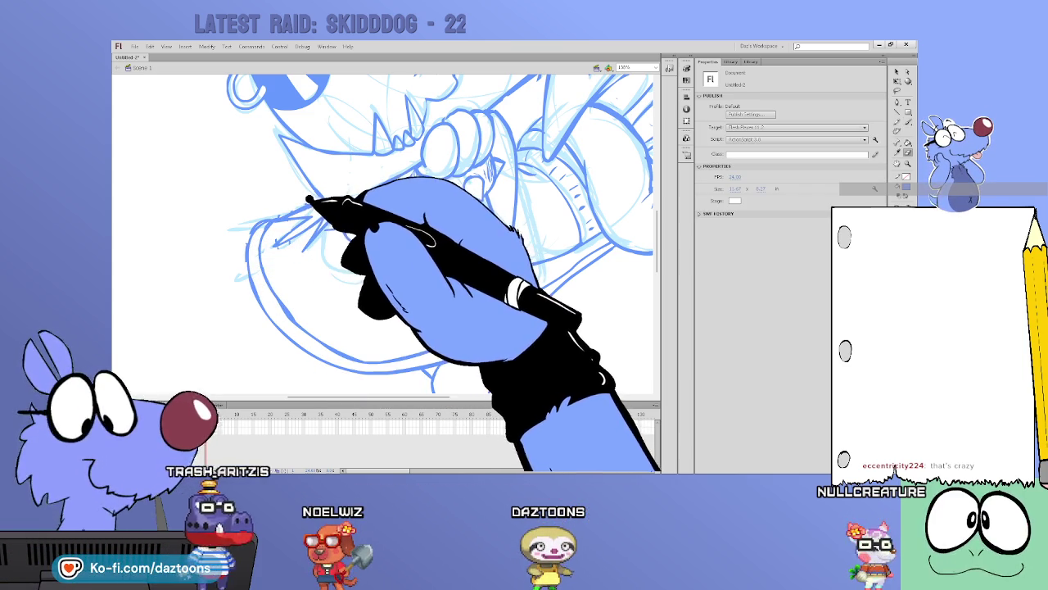
{"action": "key", "text": "b"}
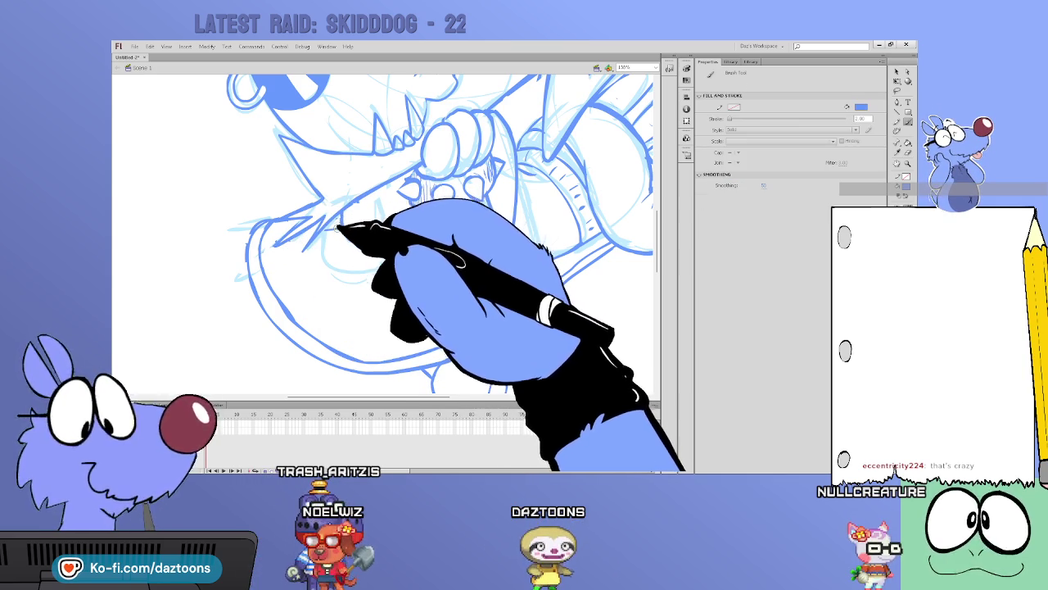
{"action": "key", "text": "v"}
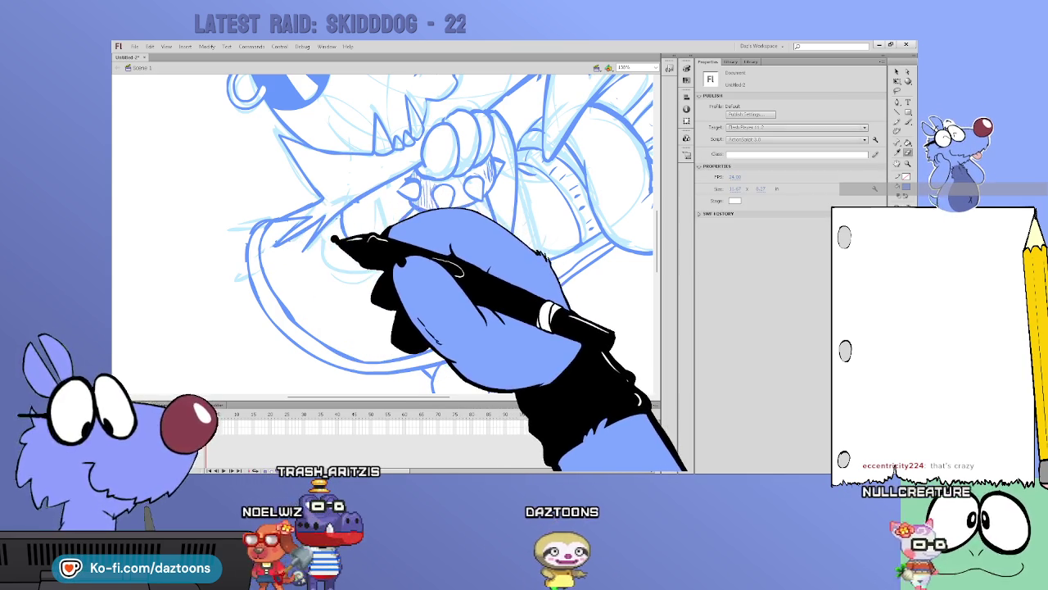
{"action": "key", "text": "b"}
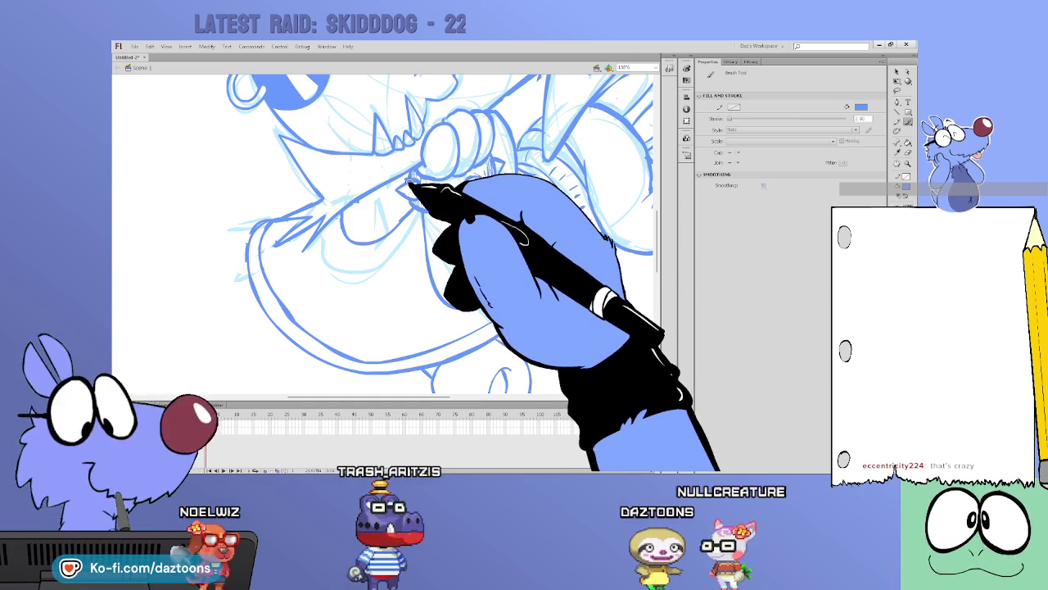
Ink the first spiky fur strokes along the wolf's shoulder beside its head
{"action": "scroll", "coordinate": [385, 233], "scroll_direction": "up", "scroll_amount": 3}
{"action": "scroll", "coordinate": [385, 233], "scroll_direction": "up", "scroll_amount": 3}
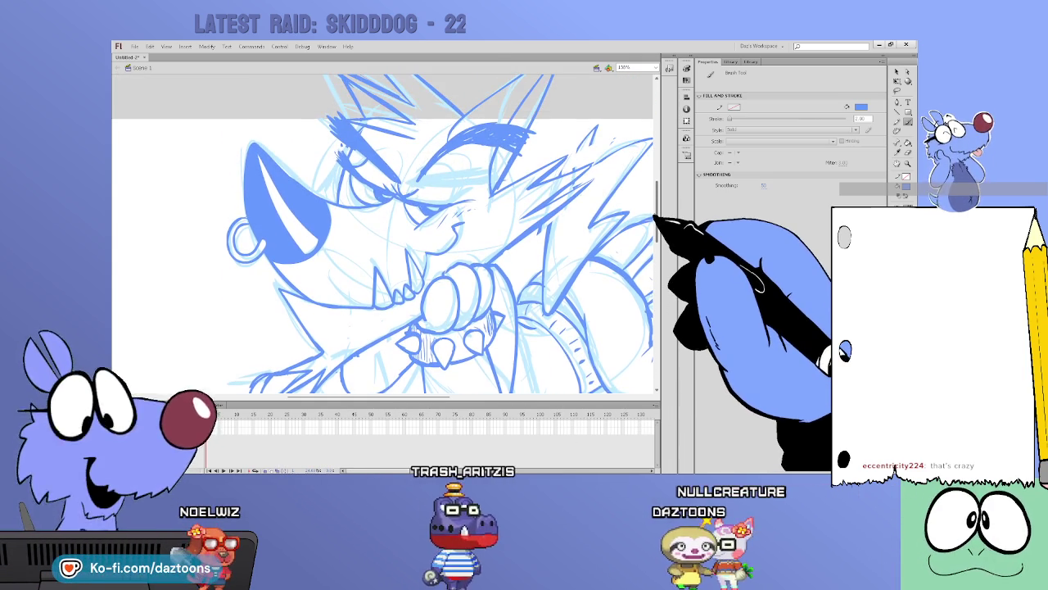
{"action": "scroll", "coordinate": [385, 233], "scroll_direction": "up", "scroll_amount": 1}
{"action": "scroll", "coordinate": [384, 233], "scroll_direction": "up", "scroll_amount": 1}
{"action": "scroll", "coordinate": [385, 233], "scroll_direction": "up", "scroll_amount": 1}
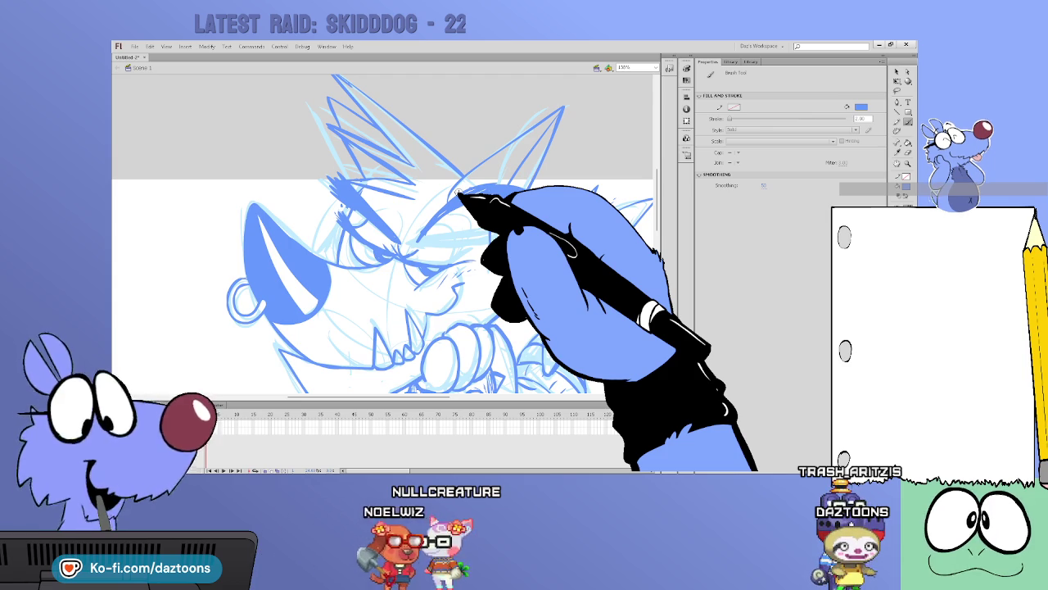
{"action": "left_click_drag", "start_coordinate": [636, 206], "coordinate": [590, 222]}
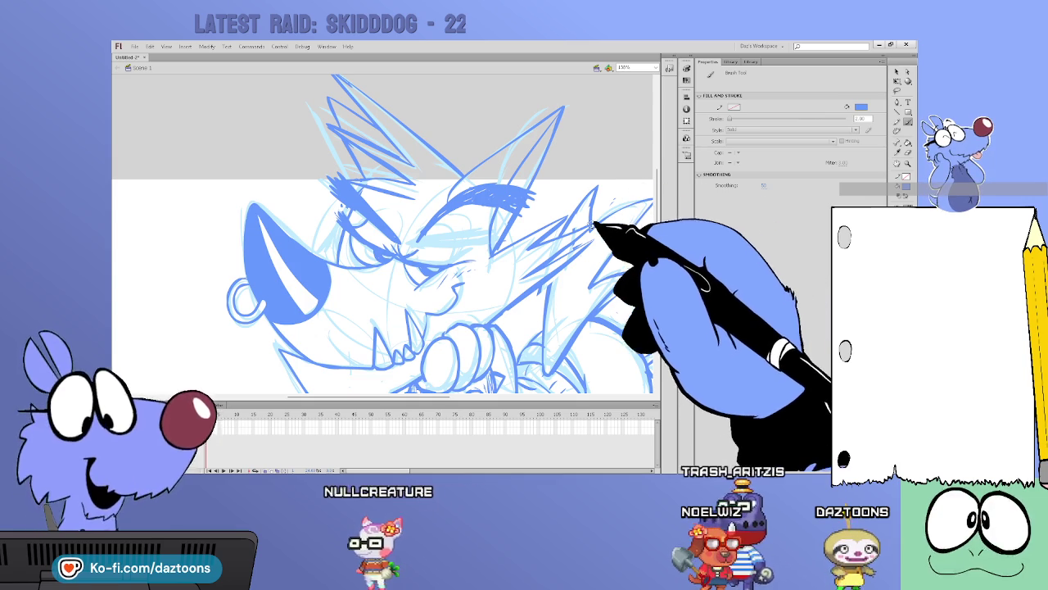
{"action": "key", "text": "v"}
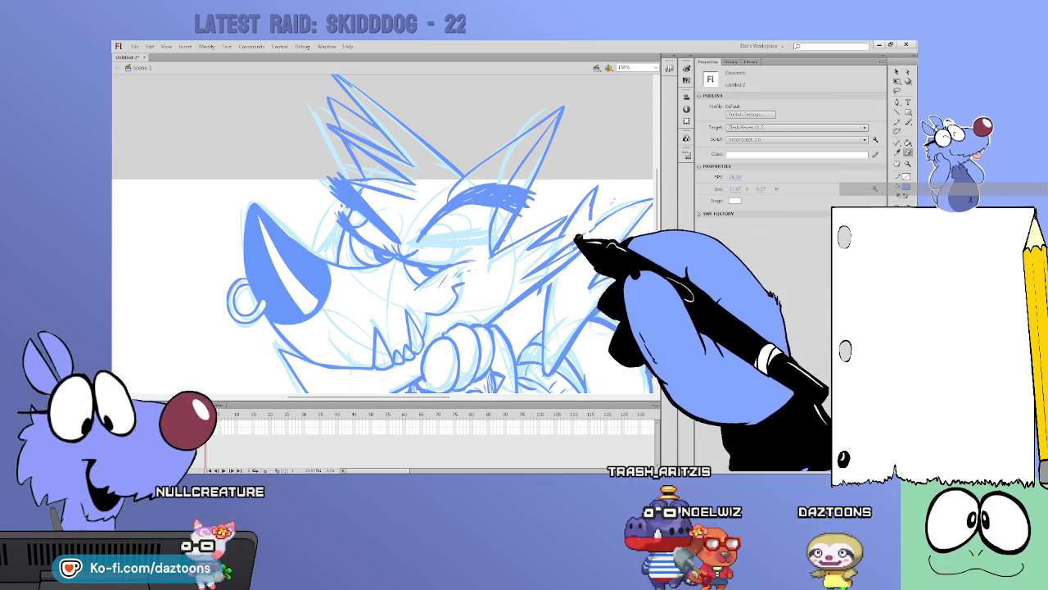
{"action": "key", "text": "b"}
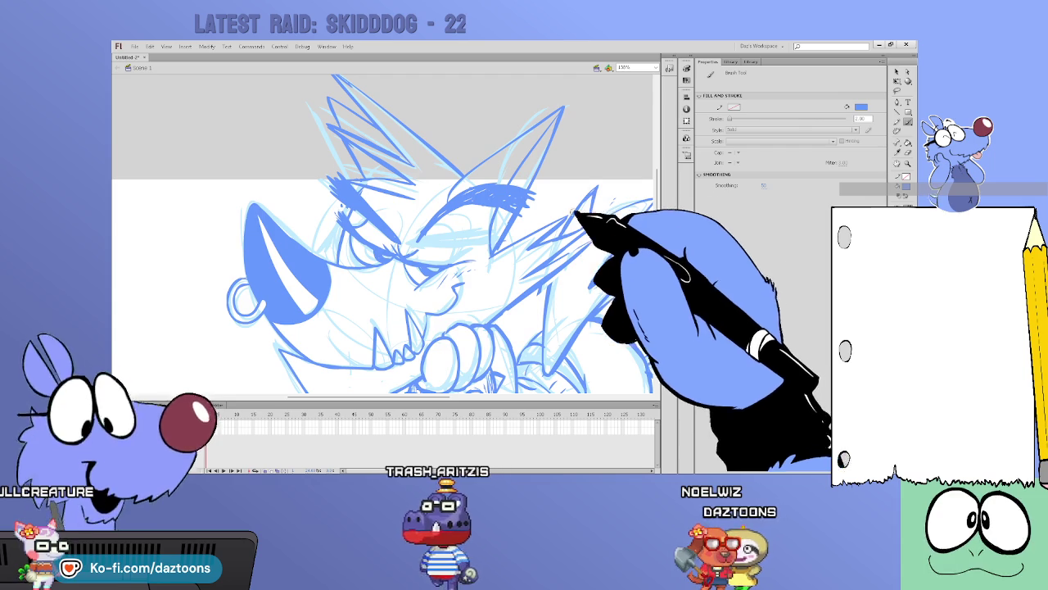
Remove a stray mark near the fur and keep inking the shoulder spikes
{"action": "key", "text": "v"}
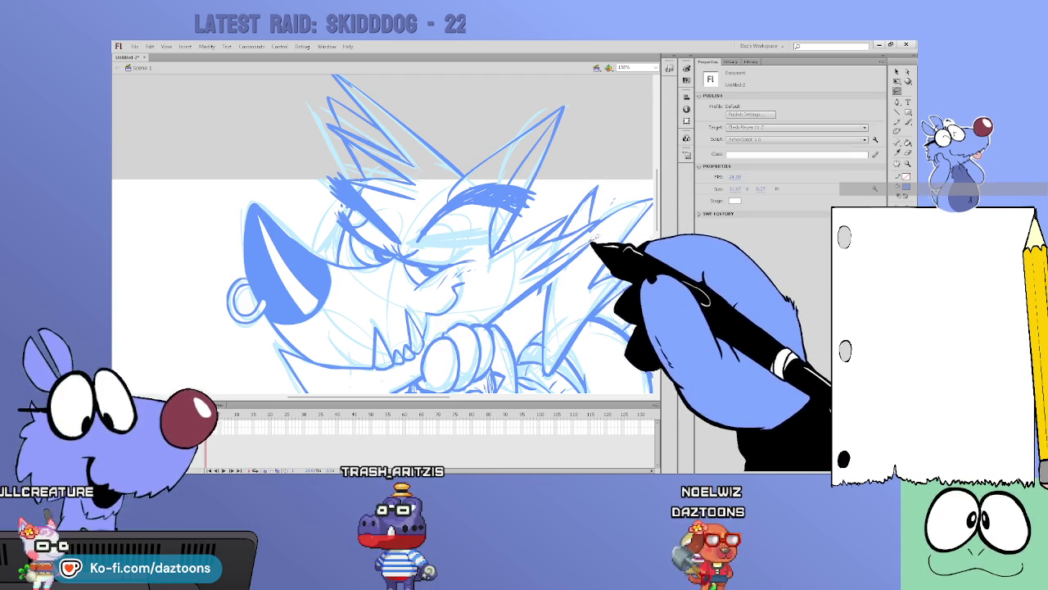
{"action": "left_click", "coordinate": [591, 239]}
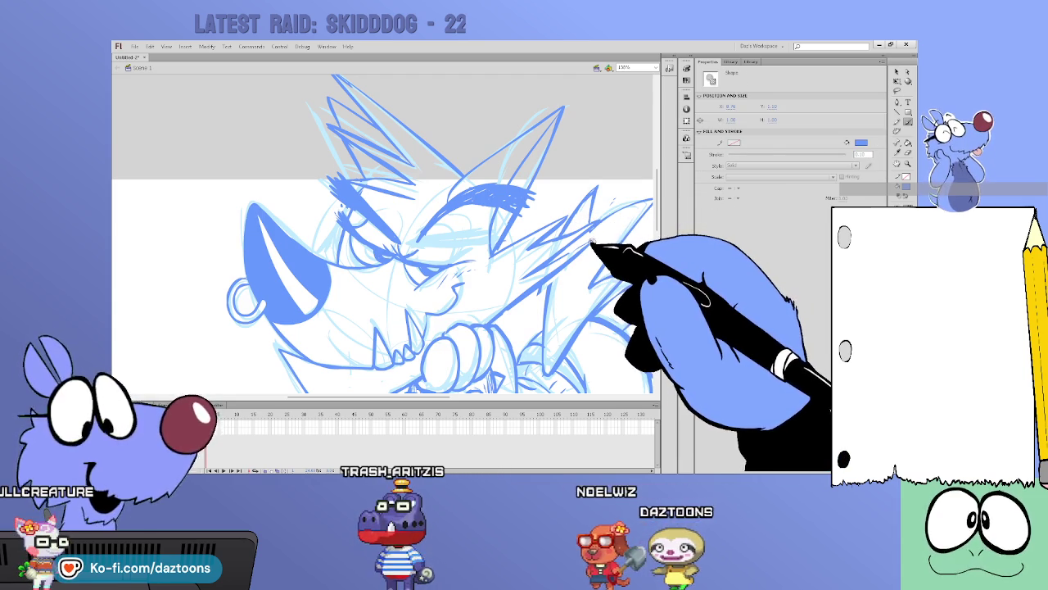
{"action": "key", "text": "b"}
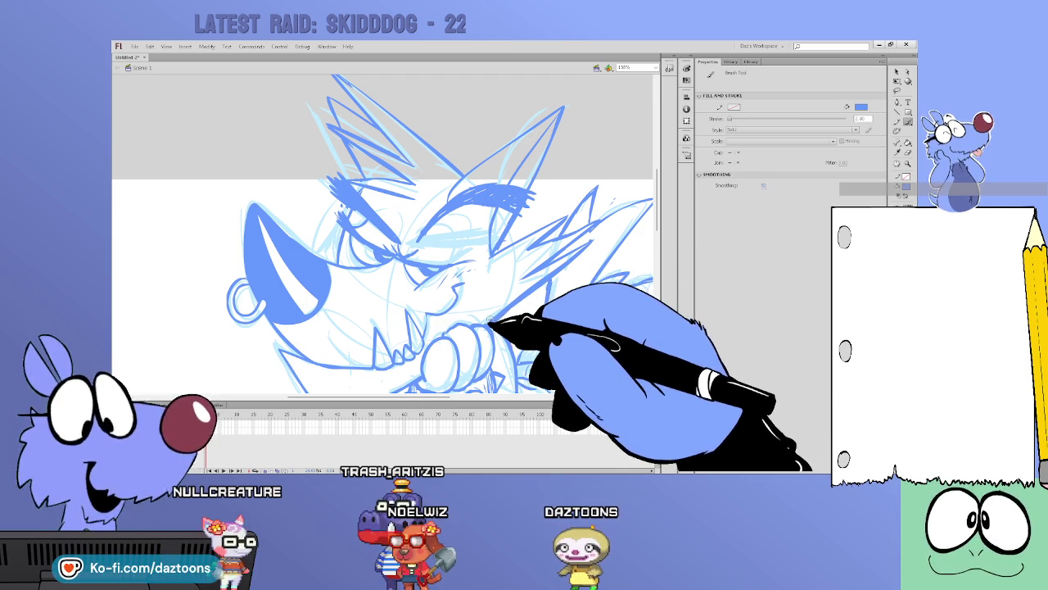
{"action": "key", "text": "v"}
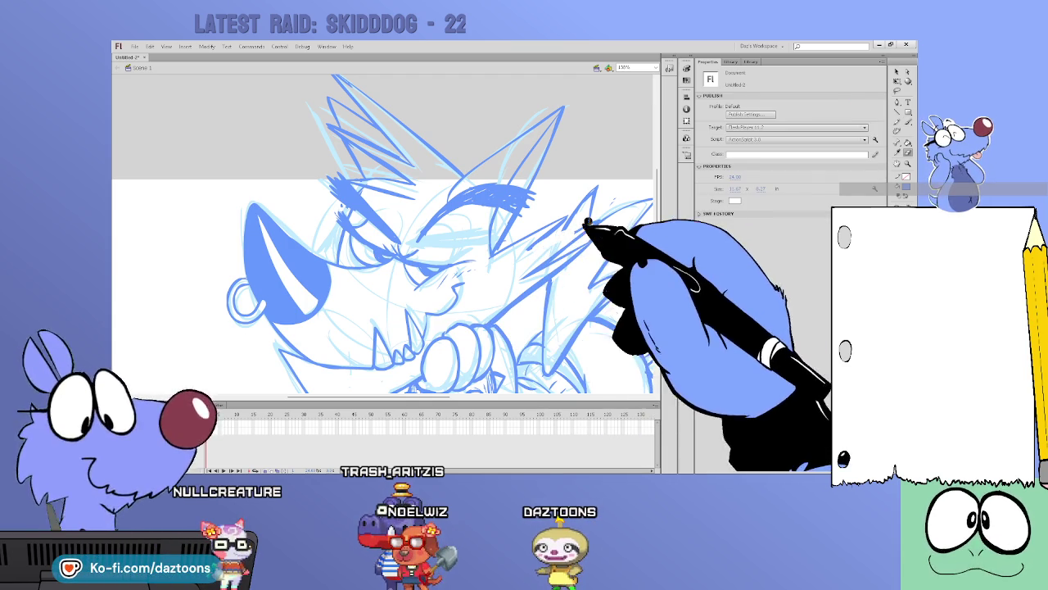
{"action": "key", "text": "b"}
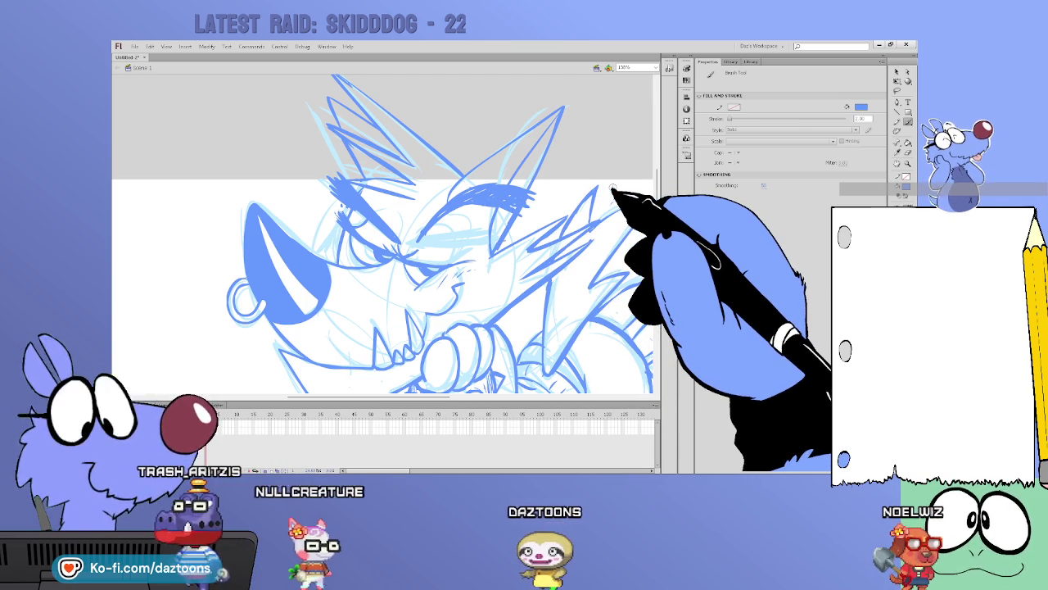
{"action": "mouse_move", "coordinate": [613, 187]}
{"action": "left_mouse_down"}
{"action": "mouse_move", "coordinate": [599, 160]}
{"action": "mouse_move", "coordinate": [572, 159]}
{"action": "left_mouse_up"}
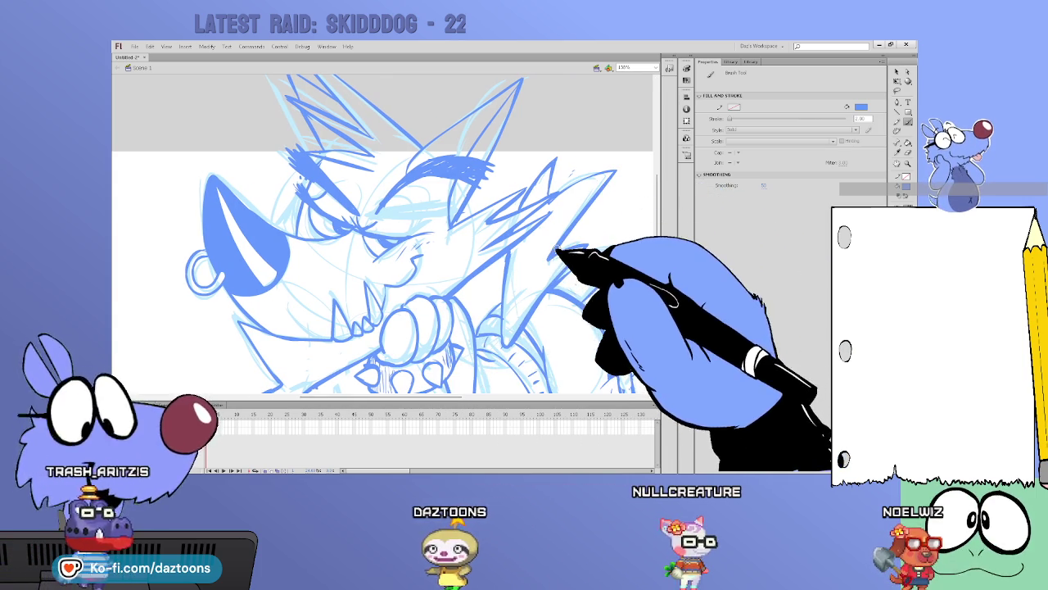
{"action": "scroll", "coordinate": [383, 234], "scroll_direction": "down", "scroll_amount": 2}
Trace blue outlines over the clenched fist and spiked wristband
{"action": "scroll", "coordinate": [383, 233], "scroll_direction": "down", "scroll_amount": 3}
{"action": "scroll", "coordinate": [383, 233], "scroll_direction": "down", "scroll_amount": 1}
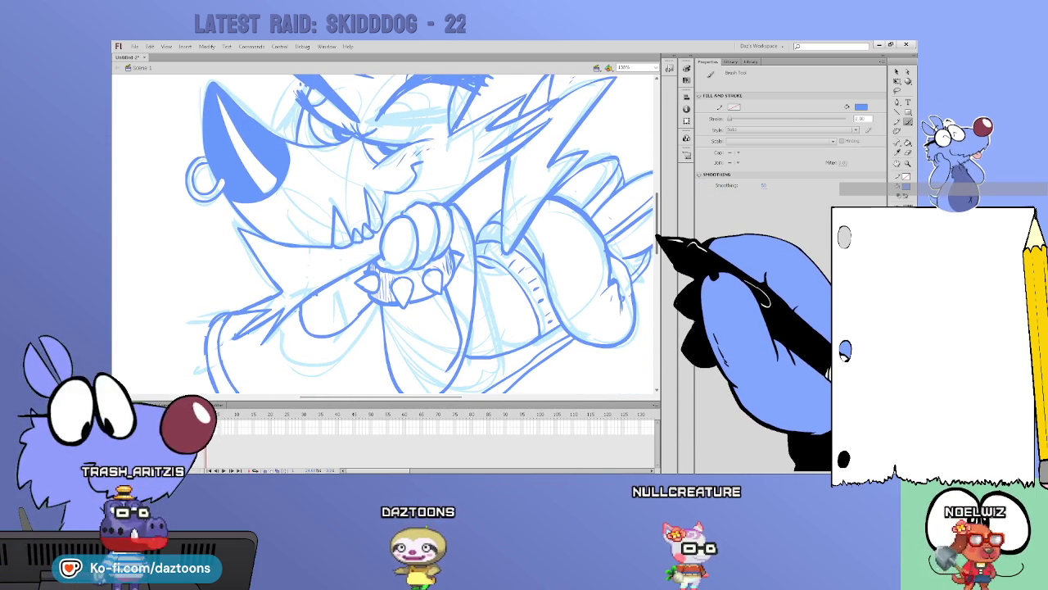
{"action": "scroll", "coordinate": [383, 233], "scroll_direction": "down", "scroll_amount": 2}
{"action": "scroll", "coordinate": [383, 234], "scroll_direction": "down", "scroll_amount": 1}
{"action": "scroll", "coordinate": [383, 233], "scroll_direction": "down", "scroll_amount": 4}
{"action": "scroll", "coordinate": [383, 234], "scroll_direction": "up", "scroll_amount": 4}
{"action": "scroll", "coordinate": [382, 234], "scroll_direction": "down", "scroll_amount": 1}
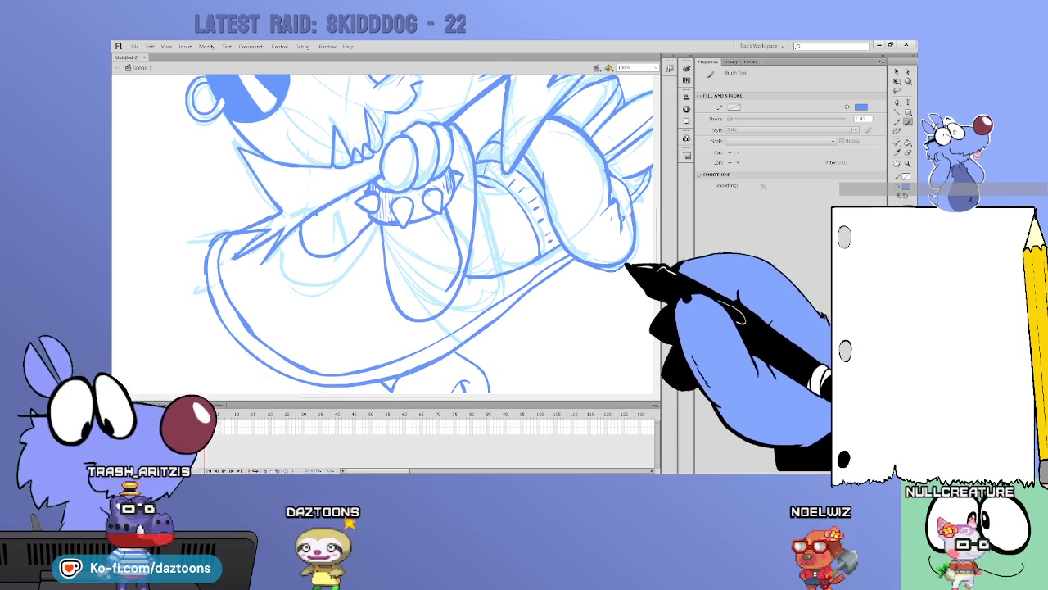
{"action": "scroll", "coordinate": [383, 233], "scroll_direction": "up", "scroll_amount": 1}
{"action": "scroll", "coordinate": [383, 233], "scroll_direction": "up", "scroll_amount": 2}
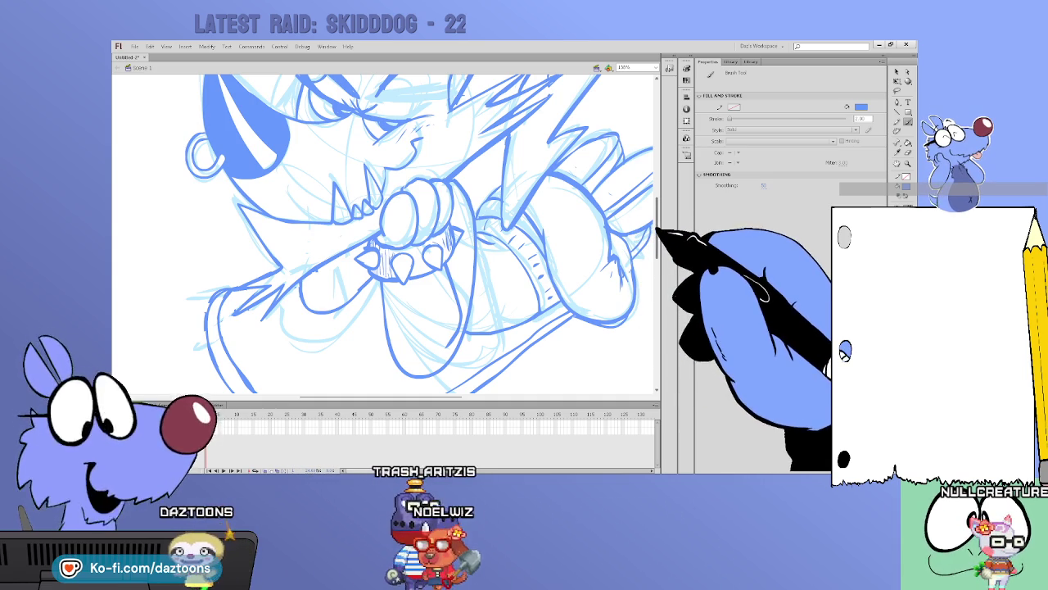
Undo a stray stroke and ink the wolf's raised arm and paw outlines
{"action": "scroll", "coordinate": [574, 225], "scroll_direction": "up", "scroll_amount": 1}
{"action": "scroll", "coordinate": [533, 233], "scroll_direction": "up", "scroll_amount": 1}
{"action": "scroll", "coordinate": [504, 238], "scroll_direction": "up", "scroll_amount": 1}
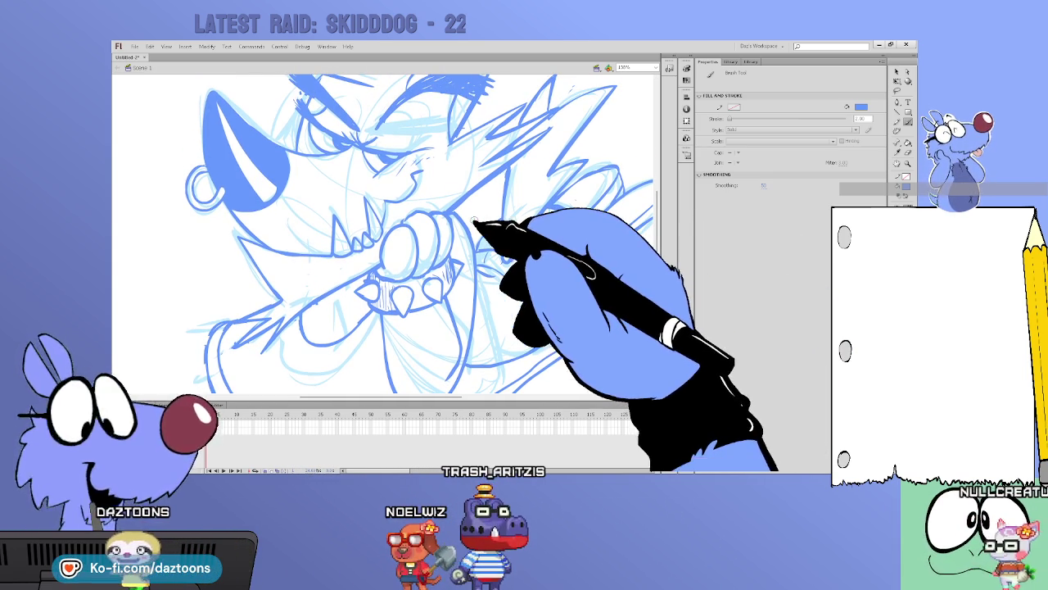
{"action": "key", "text": "v"}
{"action": "key", "text": "b"}
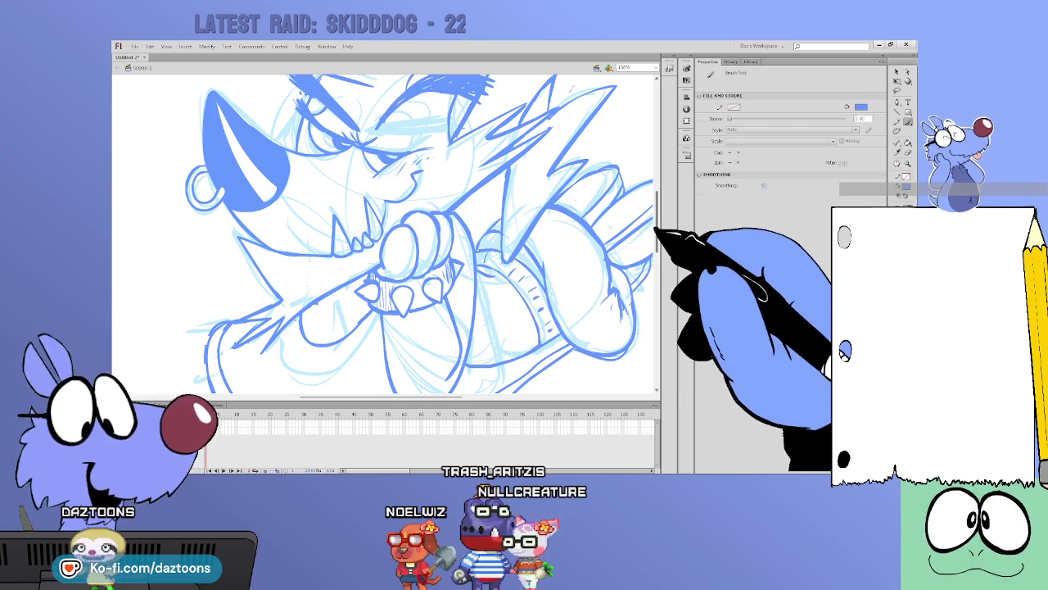
{"action": "scroll", "coordinate": [459, 246], "scroll_direction": "up", "scroll_amount": 2}
{"action": "scroll", "coordinate": [459, 371], "scroll_direction": "right", "scroll_amount": 5}
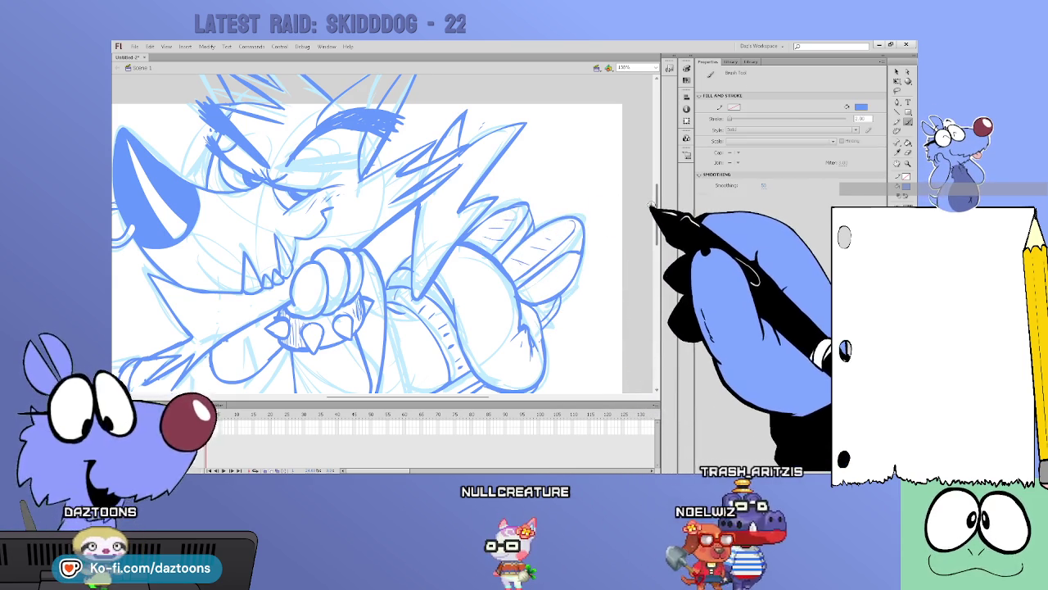
{"action": "scroll", "coordinate": [367, 234], "scroll_direction": "down", "scroll_amount": 2}
Add brush strokes refining the wolf's back spikes to match the sketch
{"action": "scroll", "coordinate": [367, 233], "scroll_direction": "down", "scroll_amount": 2}
{"action": "scroll", "coordinate": [367, 233], "scroll_direction": "down", "scroll_amount": 2}
{"action": "scroll", "coordinate": [367, 234], "scroll_direction": "down", "scroll_amount": 3}
{"action": "scroll", "coordinate": [367, 234], "scroll_direction": "down", "scroll_amount": 2}
{"action": "scroll", "coordinate": [367, 233], "scroll_direction": "down", "scroll_amount": 3}
{"action": "scroll", "coordinate": [367, 233], "scroll_direction": "down", "scroll_amount": 1}
{"action": "scroll", "coordinate": [367, 233], "scroll_direction": "down", "scroll_amount": 1}
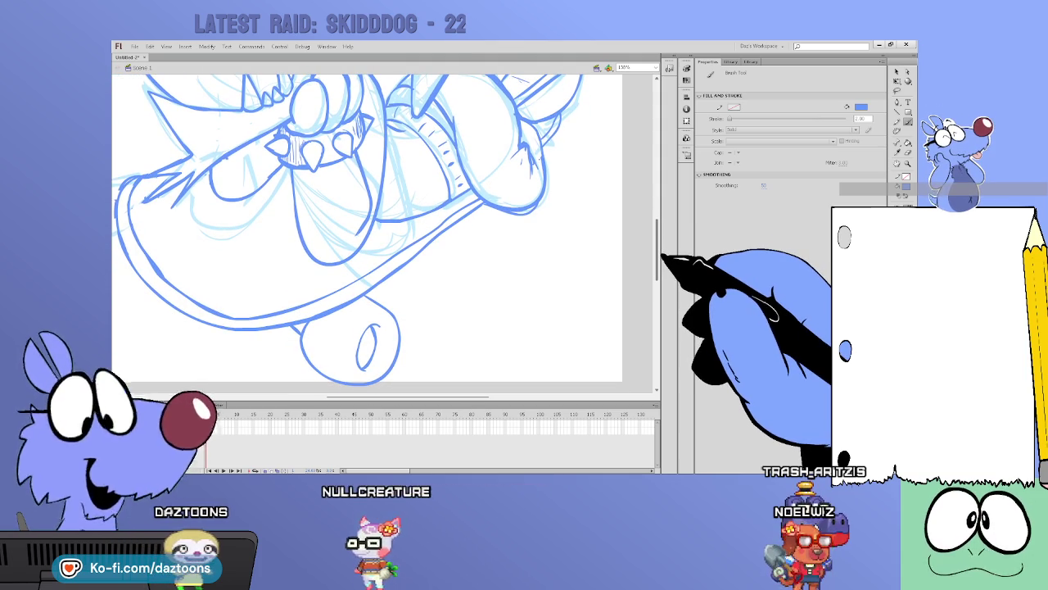
{"action": "scroll", "coordinate": [367, 233], "scroll_direction": "down", "scroll_amount": 1}
Firm up the arm and fist lines pressed against the wolf's fanged lower jaw
{"action": "scroll", "coordinate": [367, 234], "scroll_direction": "up", "scroll_amount": 1}
{"action": "scroll", "coordinate": [366, 233], "scroll_direction": "up", "scroll_amount": 3}
{"action": "scroll", "coordinate": [367, 234], "scroll_direction": "up", "scroll_amount": 1}
{"action": "scroll", "coordinate": [367, 234], "scroll_direction": "up", "scroll_amount": 1}
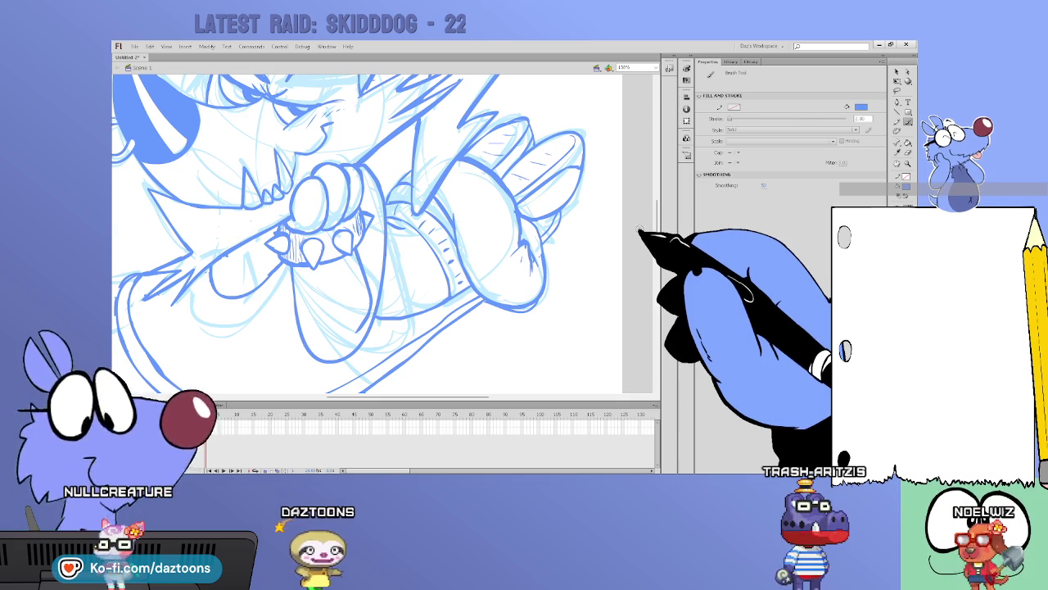
{"action": "scroll", "coordinate": [367, 233], "scroll_direction": "up", "scroll_amount": 1}
{"action": "scroll", "coordinate": [367, 233], "scroll_direction": "up", "scroll_amount": 2}
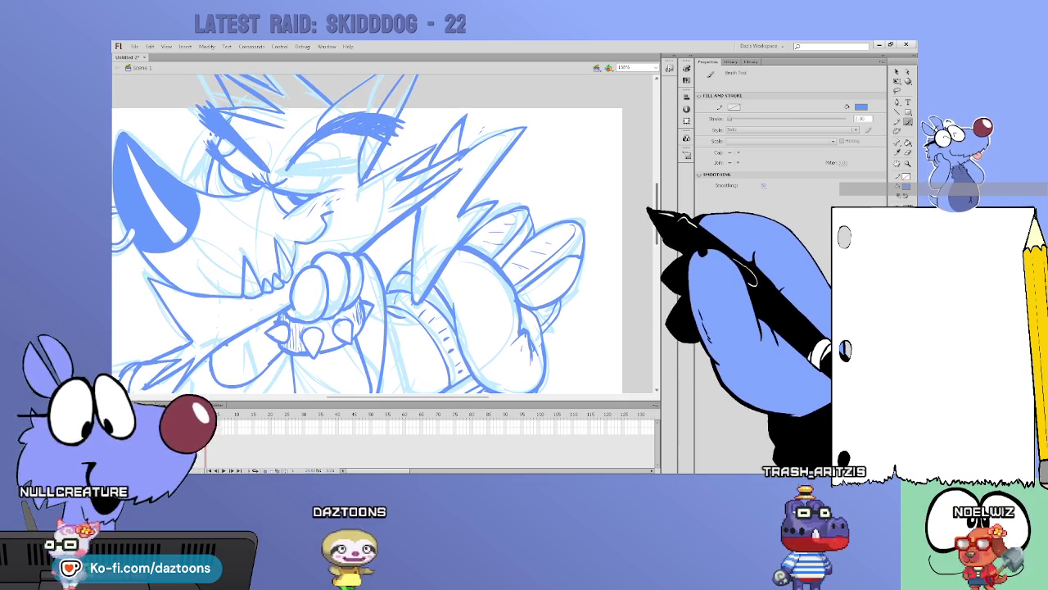
{"action": "scroll", "coordinate": [367, 234], "scroll_direction": "up", "scroll_amount": 2}
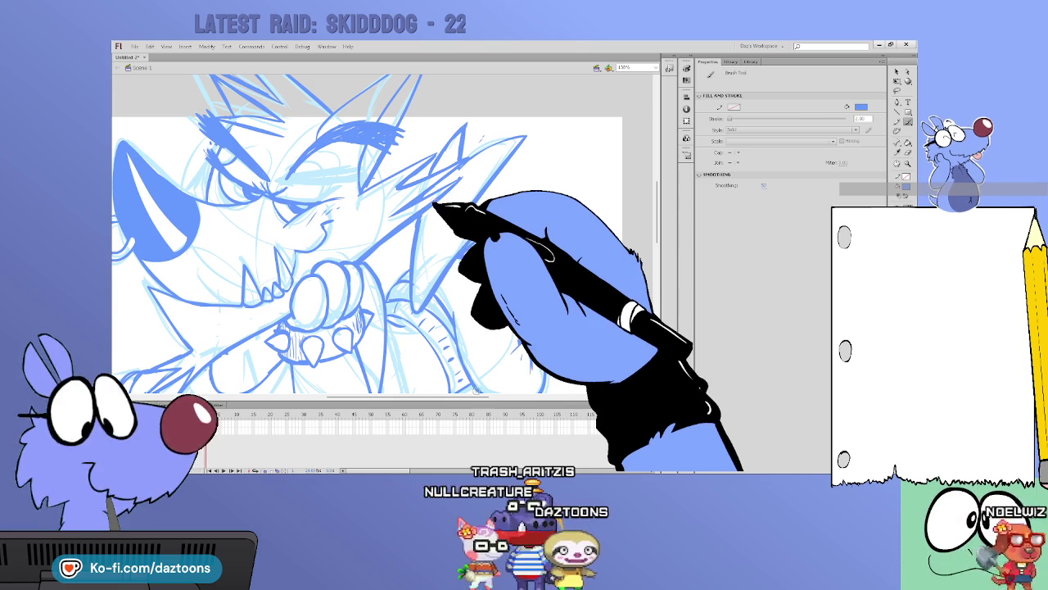
{"action": "scroll", "coordinate": [468, 398], "scroll_direction": "left", "scroll_amount": 5}
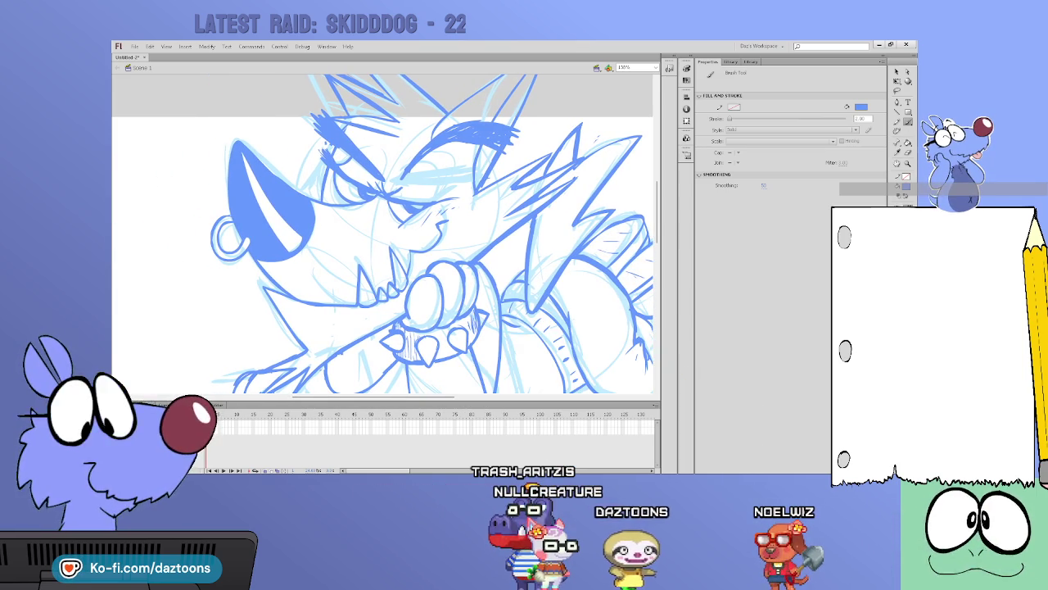
{"action": "scroll", "coordinate": [639, 222], "scroll_direction": "down", "scroll_amount": 2}
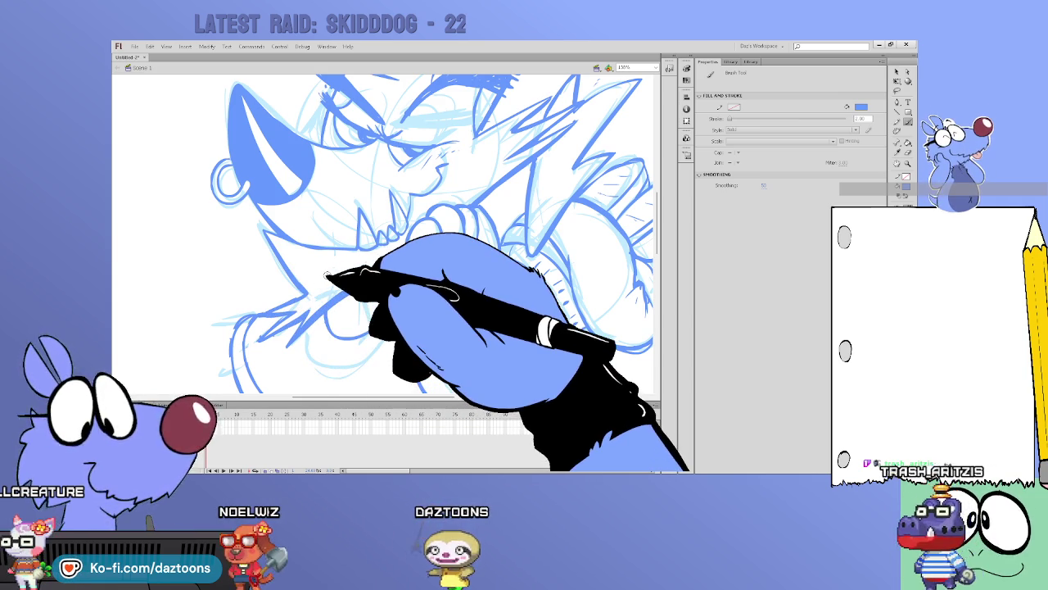
Brush the long sweeping curve below the arm and wristband, redrawing uneven strokes
{"action": "scroll", "coordinate": [659, 241], "scroll_direction": "down", "scroll_amount": 3}
{"action": "scroll", "coordinate": [657, 260], "scroll_direction": "down", "scroll_amount": 3}
{"action": "left_click_drag", "start_coordinate": [658, 260], "coordinate": [657, 269]}
{"action": "scroll", "coordinate": [385, 229], "scroll_direction": "up", "scroll_amount": 2}
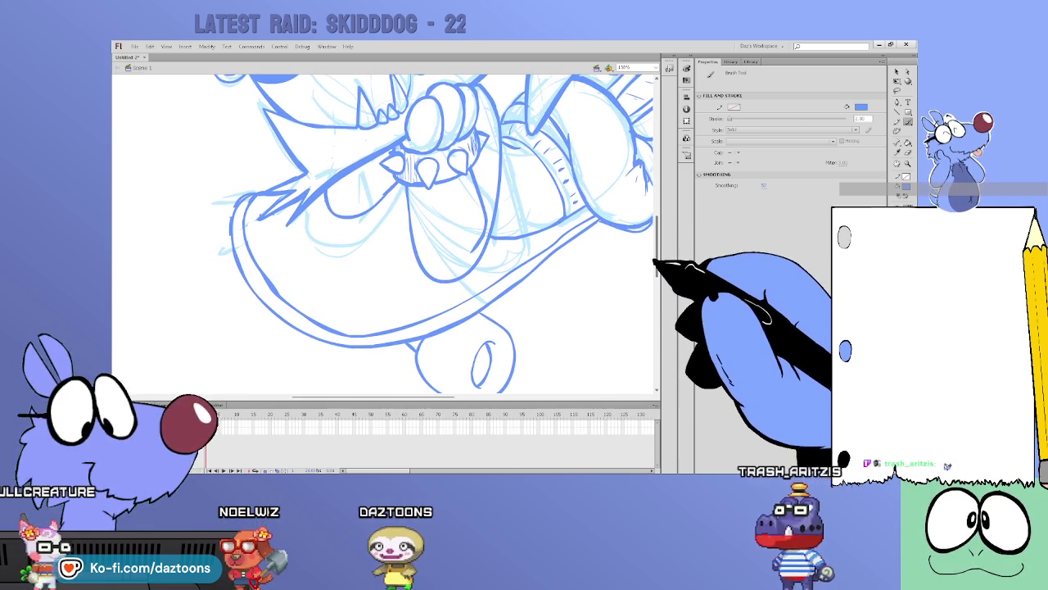
{"action": "key", "text": "b"}
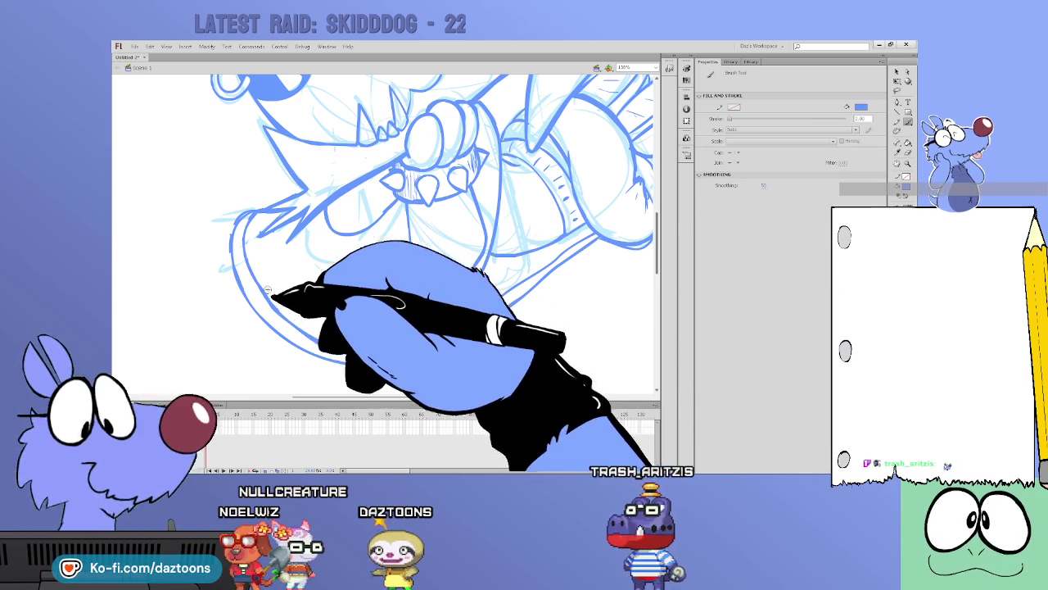
{"action": "key", "text": "v"}
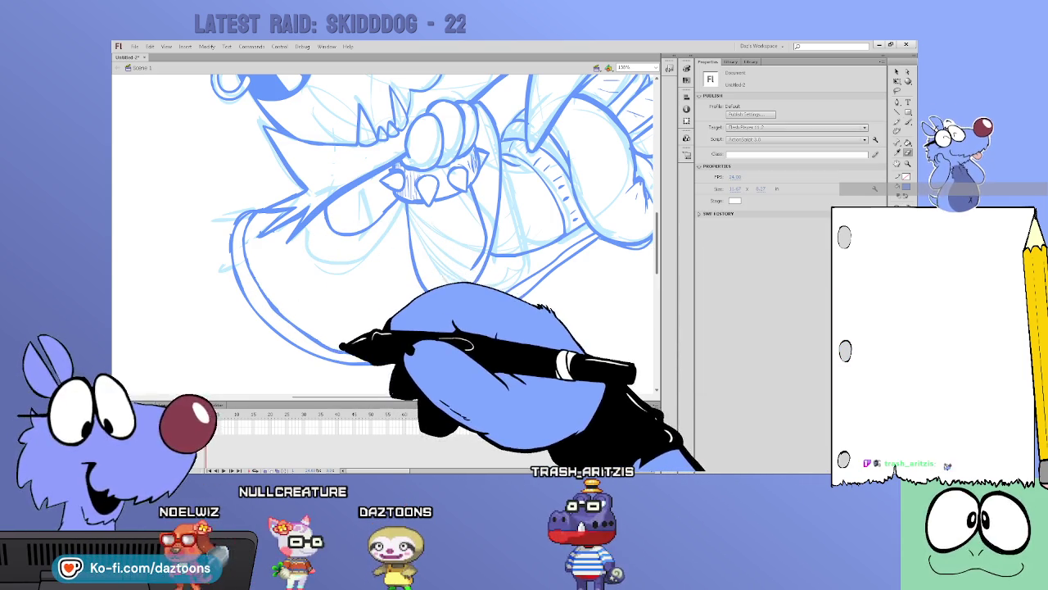
{"action": "key", "text": "b"}
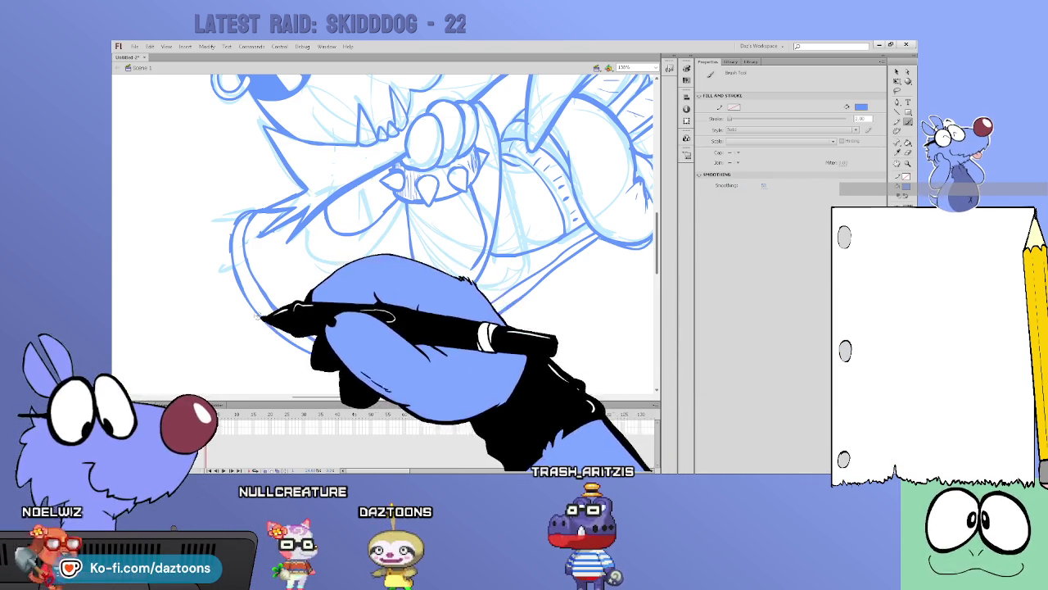
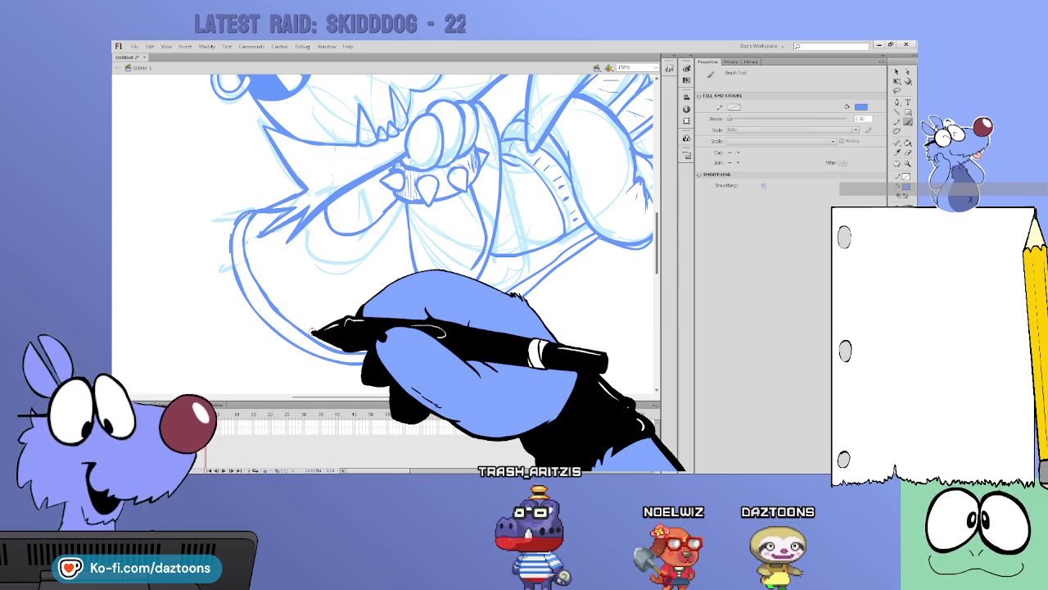
Zoom out with the Zoom tool until the entire stage and skateboarding sketch are in view
{"action": "key", "text": "z"}
{"action": "left_click", "coordinate": [589, 246], "text": "alt"}
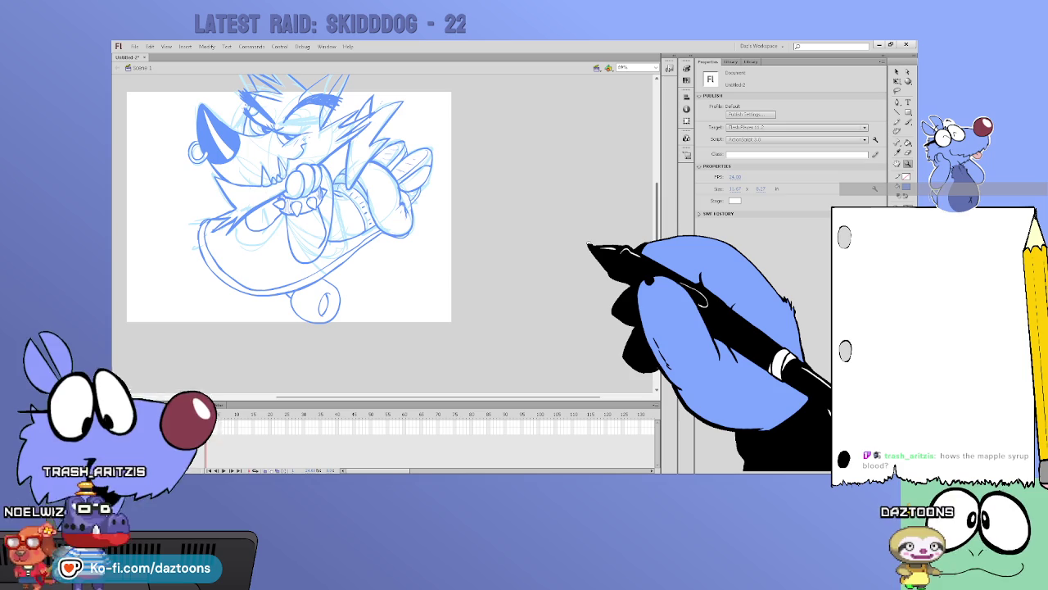
Scale the whole character drawing down twice with Free Transform so it sits inside the stage
{"action": "scroll", "coordinate": [288, 229], "scroll_direction": "up", "scroll_amount": 1}
{"action": "scroll", "coordinate": [288, 246], "scroll_direction": "up", "scroll_amount": 2}
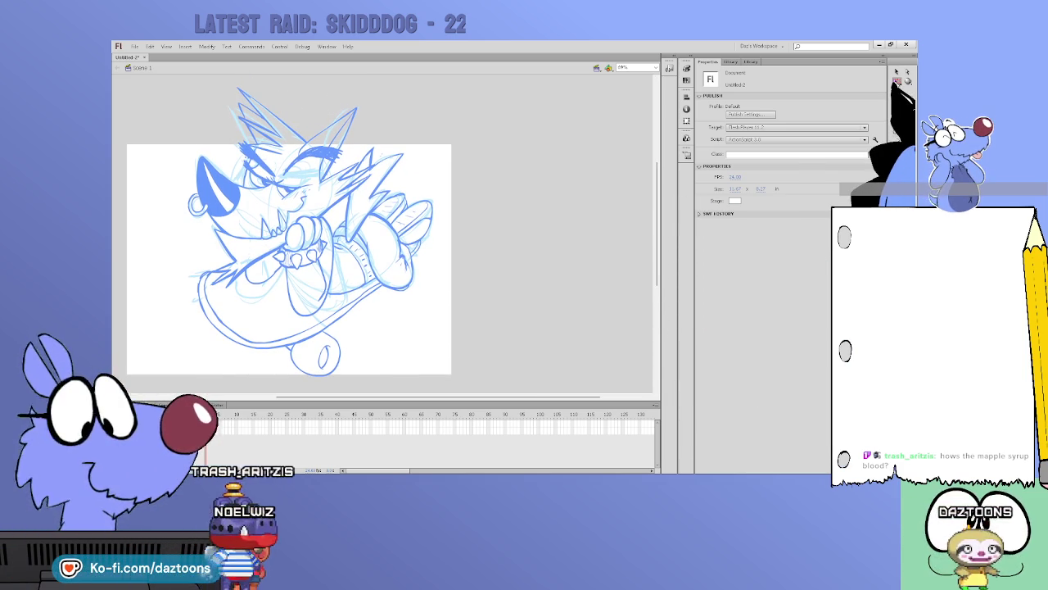
{"action": "left_click", "coordinate": [217, 417]}
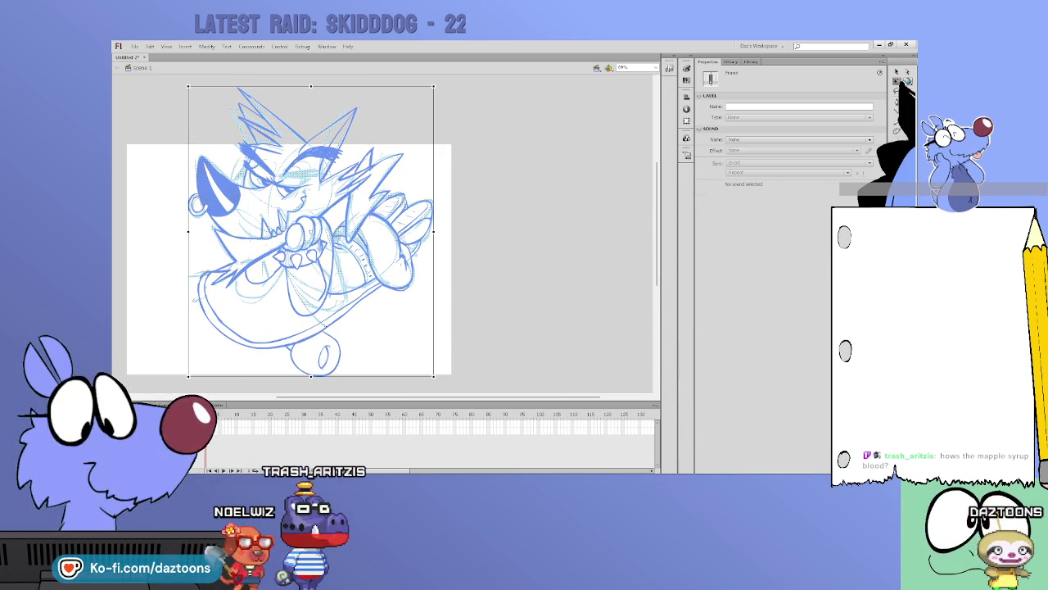
{"action": "left_click", "coordinate": [897, 75]}
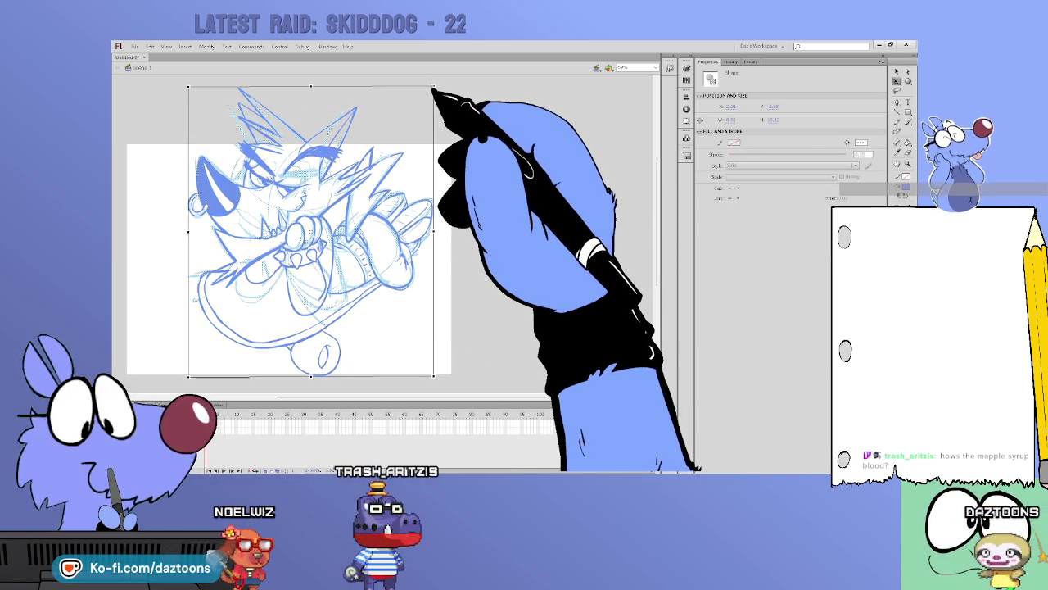
{"action": "left_click_drag", "start_coordinate": [434, 87], "coordinate": [366, 168]}
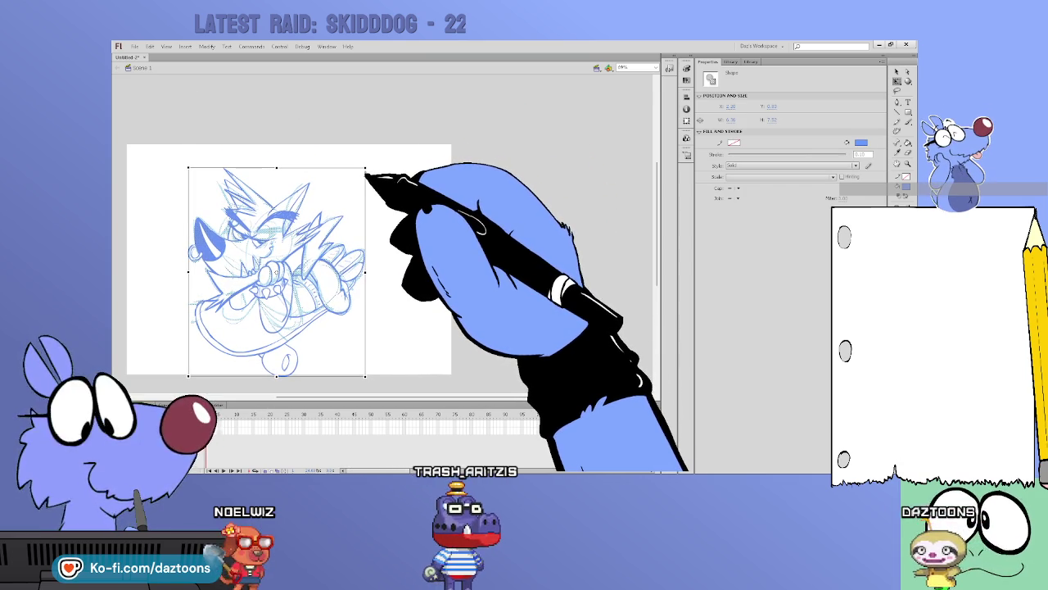
{"action": "left_click", "coordinate": [340, 267]}
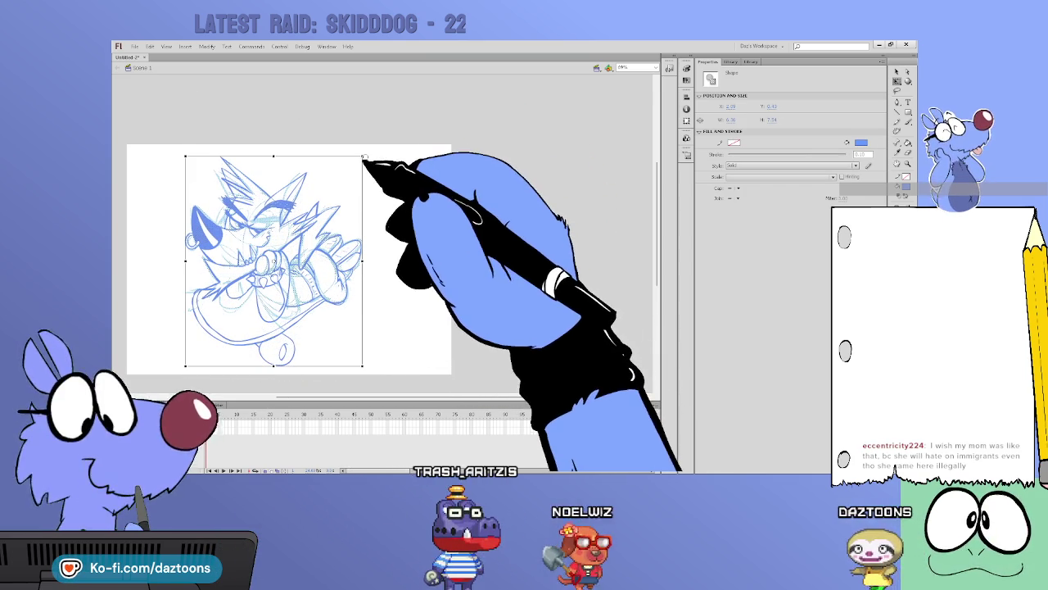
{"action": "left_click_drag", "start_coordinate": [374, 145], "coordinate": [347, 237]}
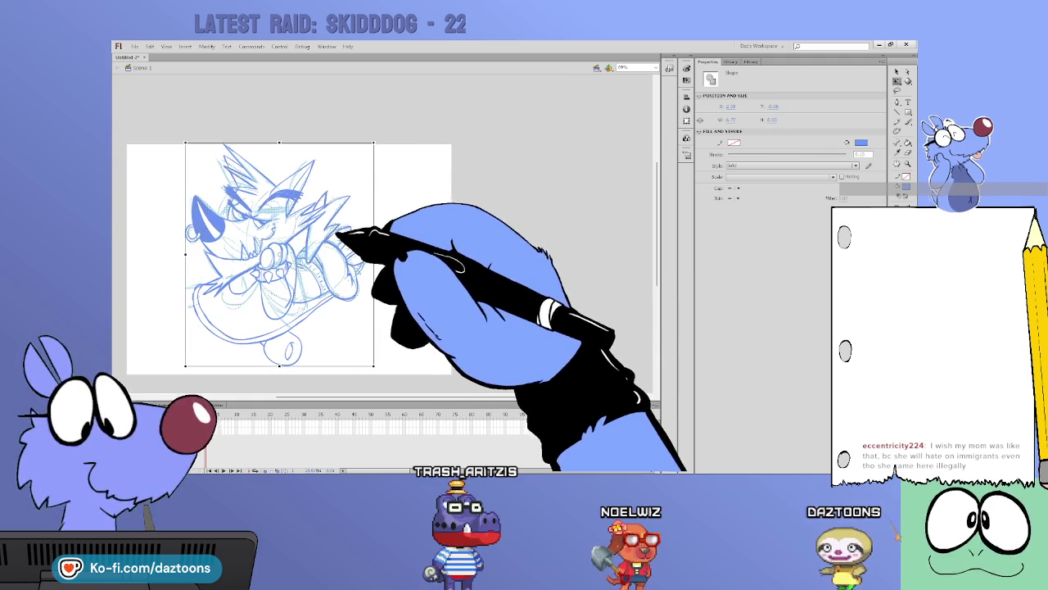
{"action": "left_click", "coordinate": [434, 196]}
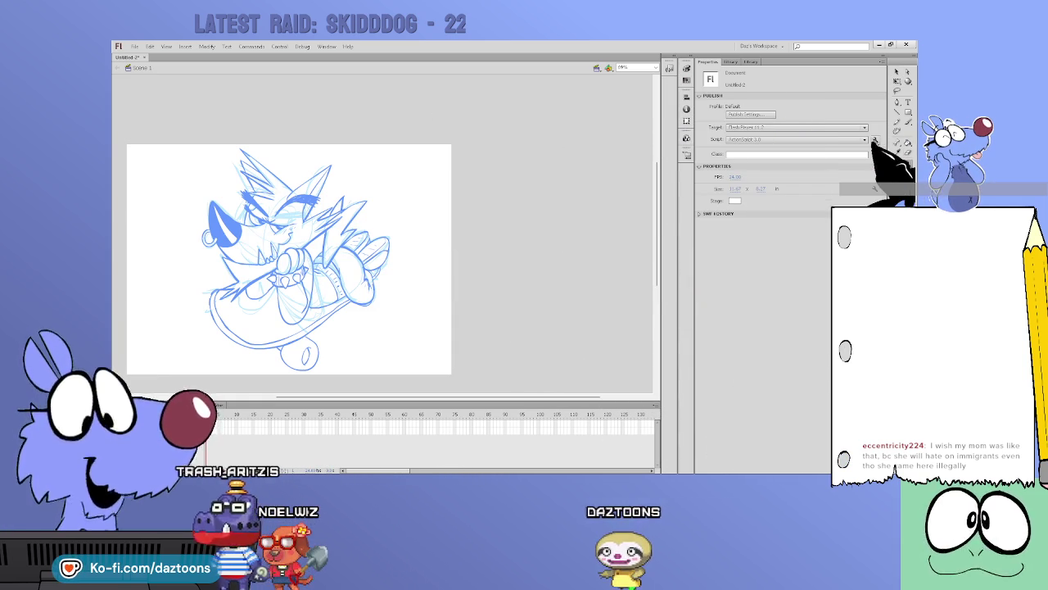
Brush six vertical hatch strokes along the skateboard deck's underside, left end to right end
{"action": "left_click_drag", "start_coordinate": [197, 229], "coordinate": [409, 352]}
{"action": "left_click", "coordinate": [907, 121]}
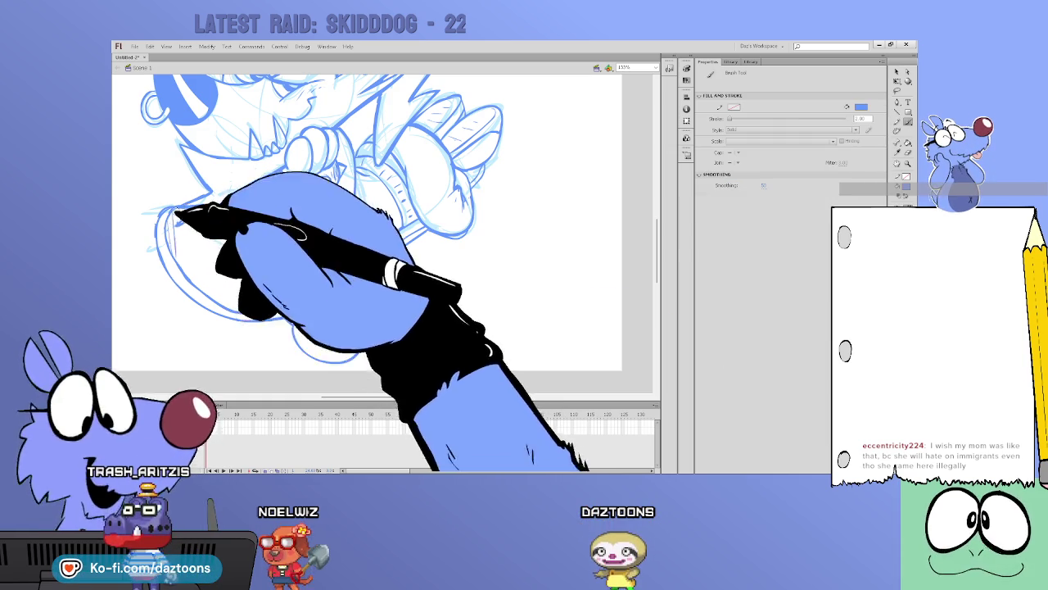
{"action": "left_click_drag", "start_coordinate": [185, 251], "coordinate": [176, 234]}
{"action": "mouse_move", "coordinate": [180, 270]}
{"action": "left_mouse_down"}
{"action": "mouse_move", "coordinate": [199, 234]}
{"action": "mouse_move", "coordinate": [211, 241]}
{"action": "mouse_move", "coordinate": [216, 210]}
{"action": "left_mouse_up"}
{"action": "mouse_move", "coordinate": [230, 307]}
{"action": "left_mouse_down"}
{"action": "mouse_move", "coordinate": [237, 246]}
{"action": "mouse_move", "coordinate": [258, 237]}
{"action": "left_mouse_up"}
{"action": "mouse_move", "coordinate": [269, 303]}
{"action": "left_mouse_down"}
{"action": "mouse_move", "coordinate": [272, 241]}
{"action": "mouse_move", "coordinate": [317, 245]}
{"action": "left_mouse_up"}
{"action": "mouse_move", "coordinate": [302, 303]}
{"action": "left_mouse_down"}
{"action": "mouse_move", "coordinate": [286, 241]}
{"action": "mouse_move", "coordinate": [325, 273]}
{"action": "mouse_move", "coordinate": [340, 254]}
{"action": "left_mouse_up"}
{"action": "mouse_move", "coordinate": [348, 295]}
{"action": "left_mouse_down"}
{"action": "mouse_move", "coordinate": [374, 243]}
{"action": "mouse_move", "coordinate": [373, 260]}
{"action": "mouse_move", "coordinate": [417, 234]}
{"action": "mouse_move", "coordinate": [465, 169]}
{"action": "left_mouse_up"}
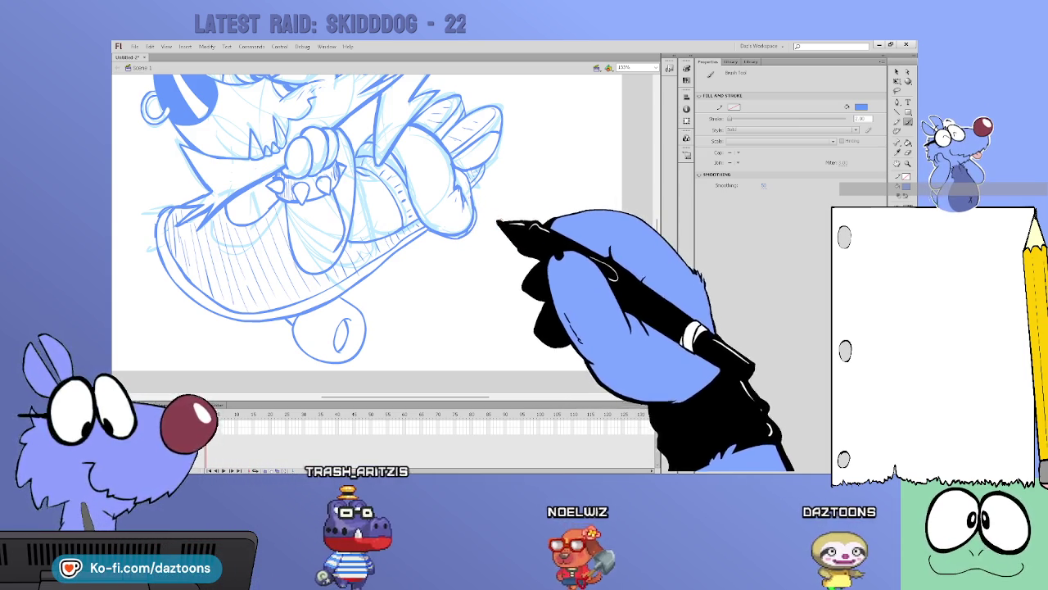
Draw a shaded inner hub oval inside the skateboard wheel
{"action": "key", "text": "v"}
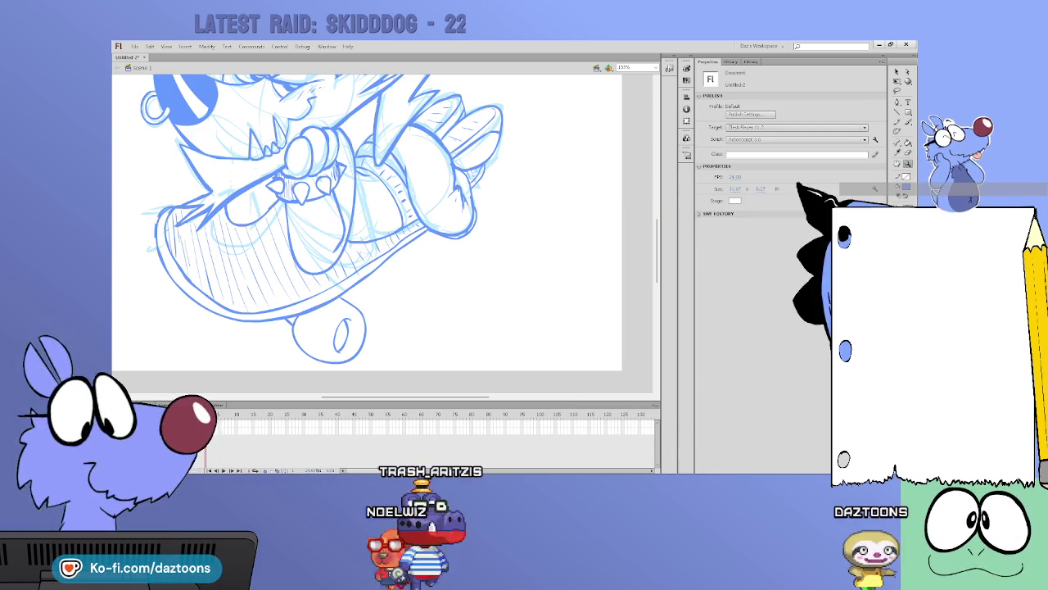
{"action": "key", "text": "ctrl+minus"}
{"action": "key", "text": "ctrl+minus"}
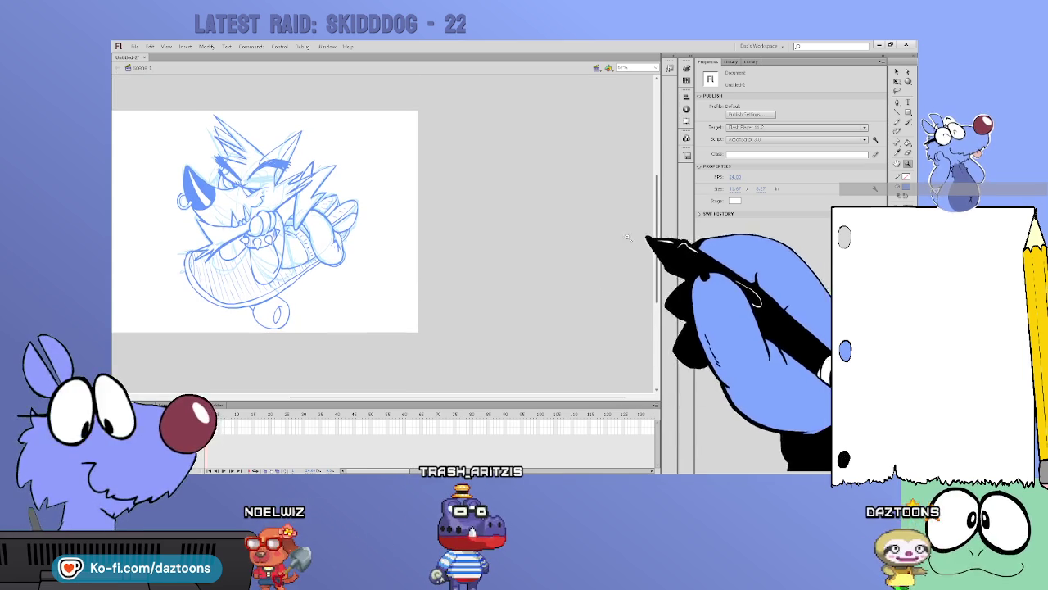
{"action": "key", "text": "ctrl+equal"}
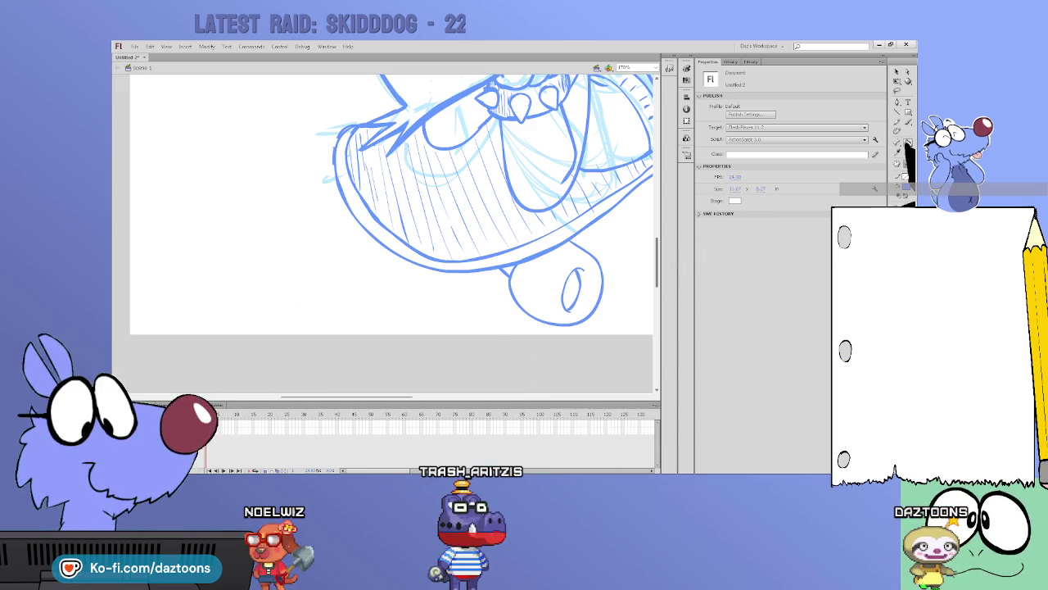
{"action": "key", "text": "b"}
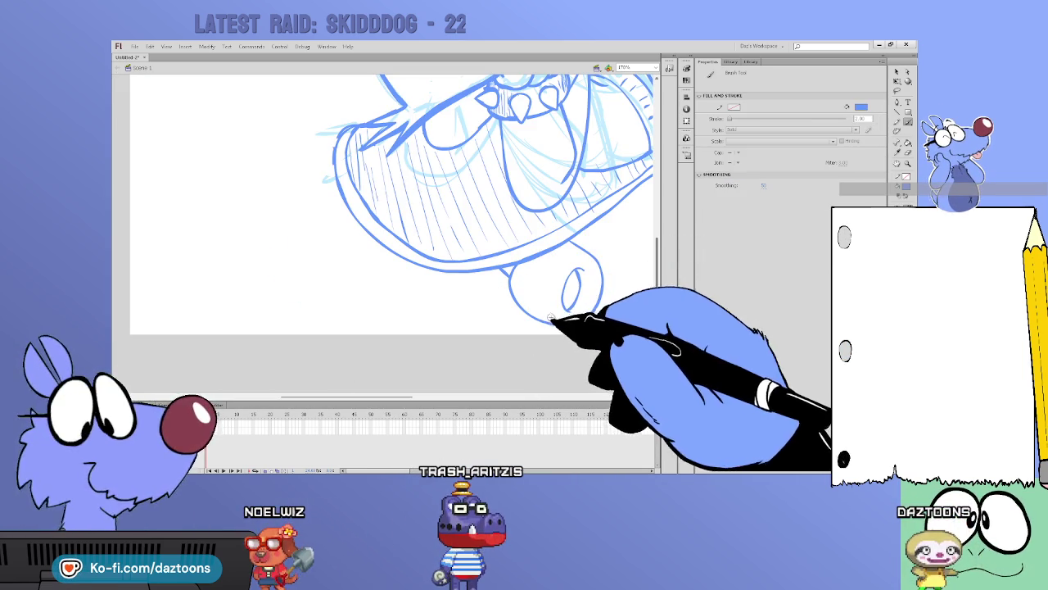
{"action": "left_click_drag", "start_coordinate": [576, 269], "coordinate": [557, 314]}
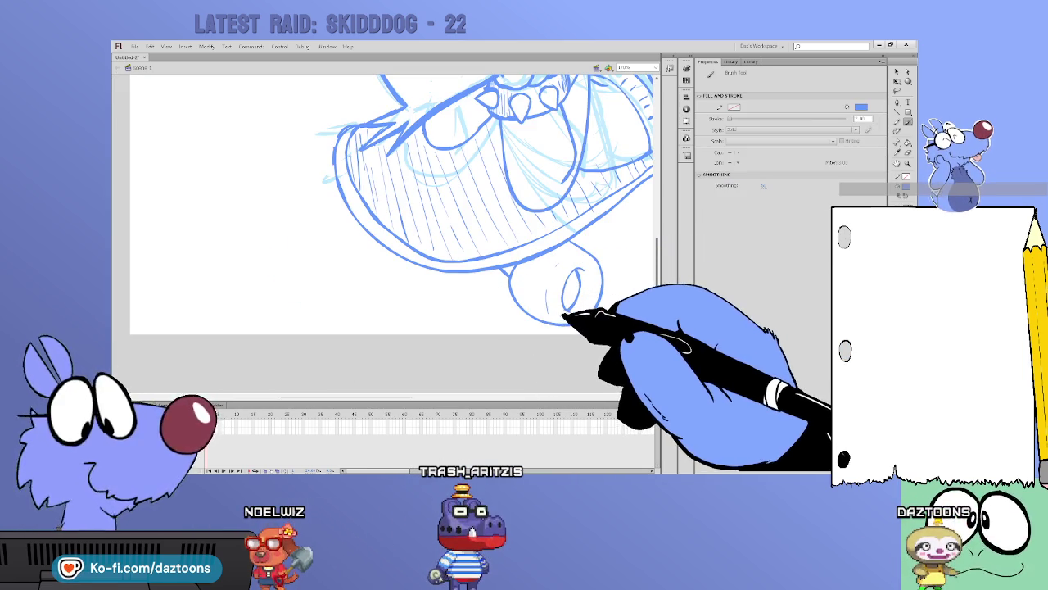
{"action": "mouse_move", "coordinate": [562, 314]}
{"action": "left_mouse_down"}
{"action": "mouse_move", "coordinate": [555, 288]}
{"action": "mouse_move", "coordinate": [571, 264]}
{"action": "left_mouse_up"}
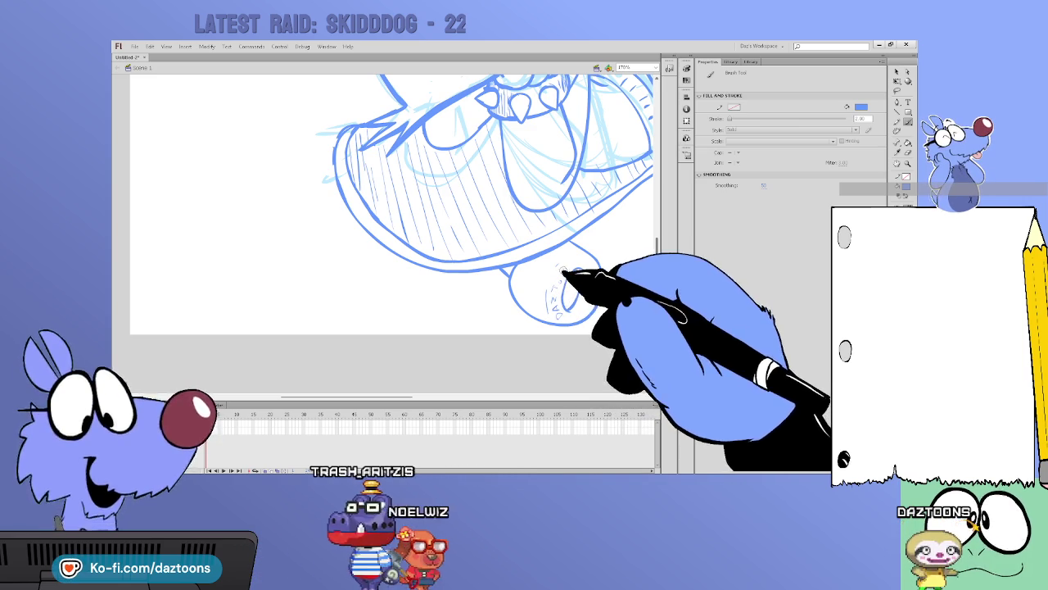
Brush a freehand signature with a cross stroke at the drawing's lower right
{"action": "left_click_drag", "start_coordinate": [405, 396], "coordinate": [490, 396]}
{"action": "mouse_move", "coordinate": [434, 278]}
{"action": "left_mouse_down"}
{"action": "mouse_move", "coordinate": [467, 292]}
{"action": "mouse_move", "coordinate": [495, 287]}
{"action": "mouse_move", "coordinate": [482, 296]}
{"action": "left_mouse_up"}
{"action": "mouse_move", "coordinate": [532, 225]}
{"action": "left_mouse_down"}
{"action": "mouse_move", "coordinate": [584, 260]}
{"action": "mouse_move", "coordinate": [530, 314]}
{"action": "mouse_move", "coordinate": [553, 316]}
{"action": "left_mouse_up"}
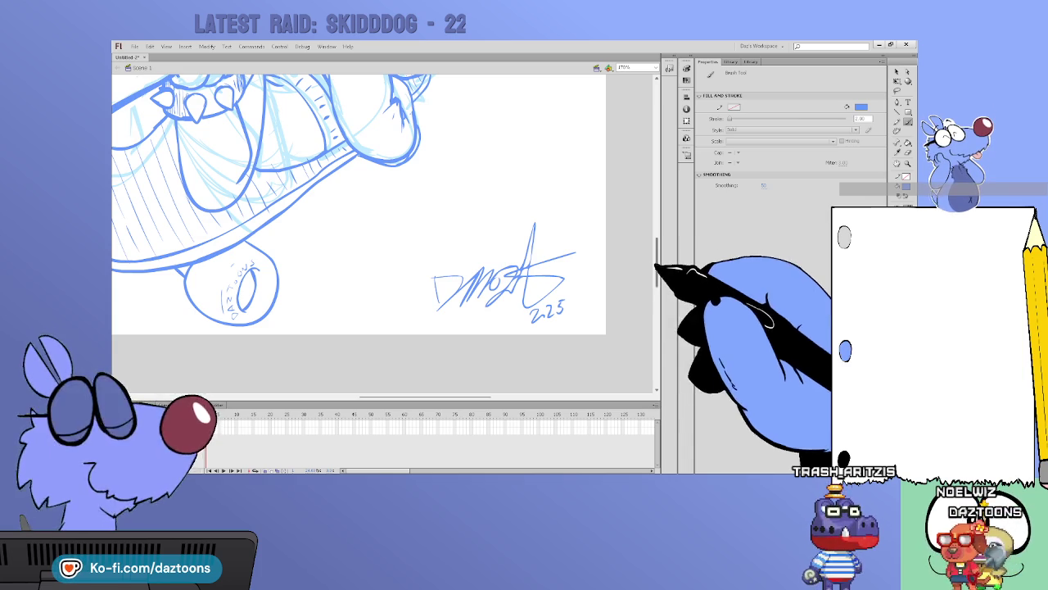
Scroll the canvas view up
{"action": "scroll", "coordinate": [360, 233], "scroll_direction": "up", "scroll_amount": 5}
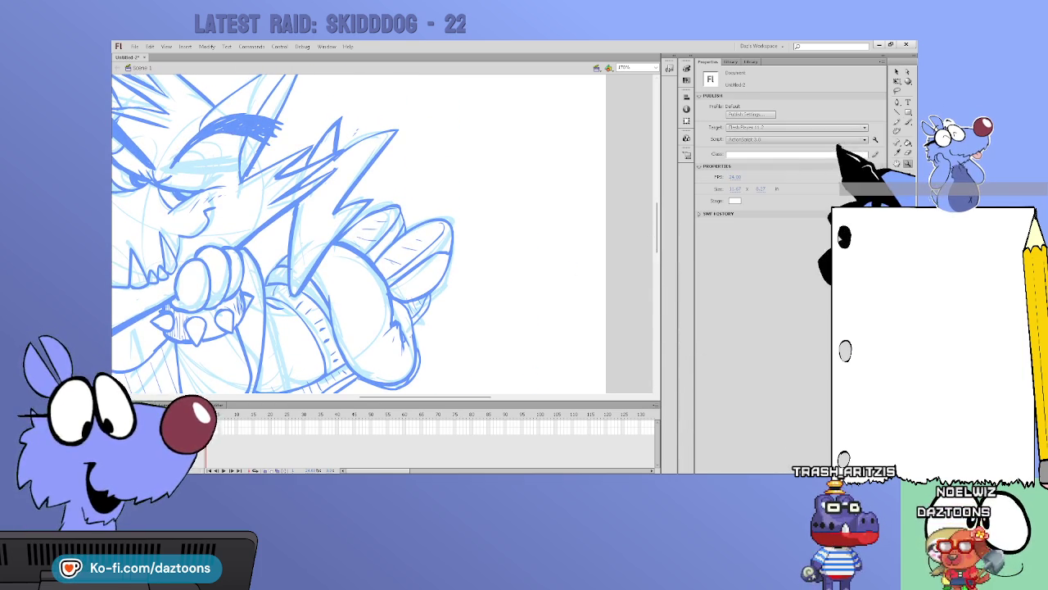
{"action": "key", "text": "ctrl+minus"}
{"action": "left_click_drag", "start_coordinate": [519, 398], "coordinate": [425, 398]}
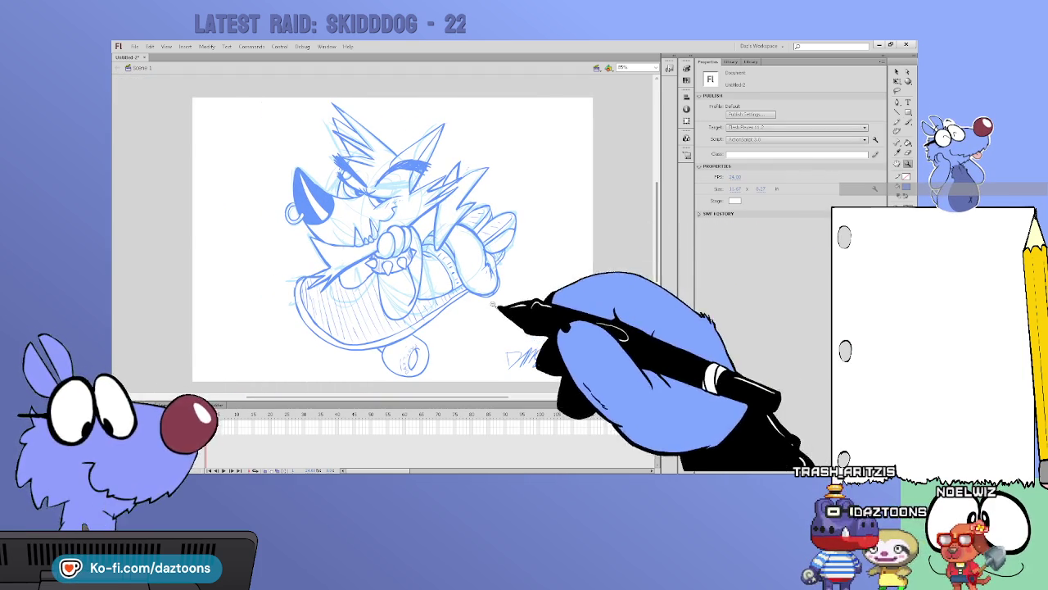
{"action": "key", "text": "ctrl+equal"}
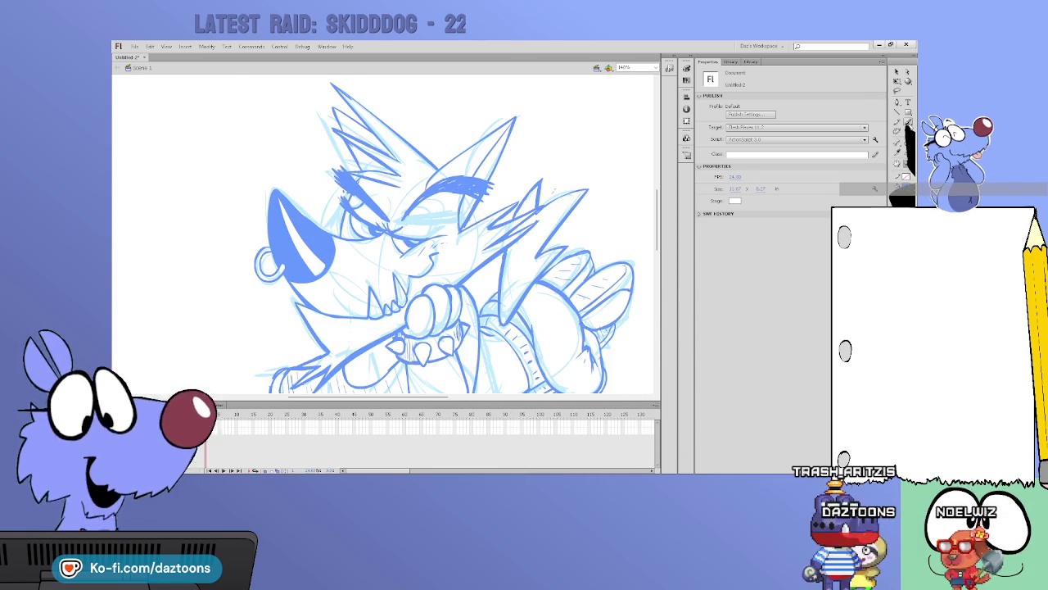
{"action": "left_click", "coordinate": [907, 121]}
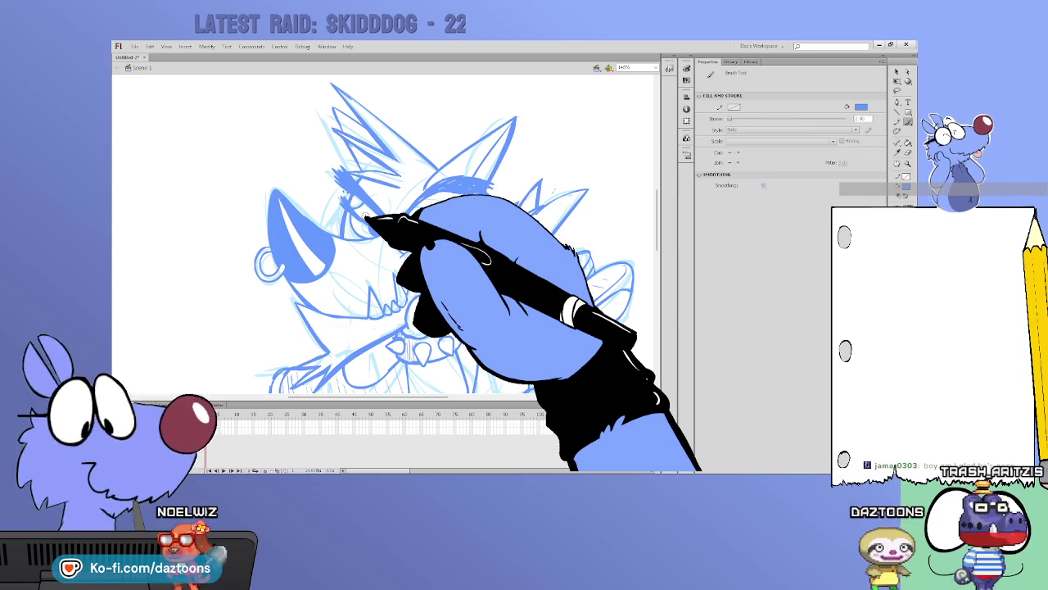
Add a short brush stroke to the signature at the lower right of the drawing
{"action": "left_click_drag", "start_coordinate": [659, 198], "coordinate": [662, 226]}
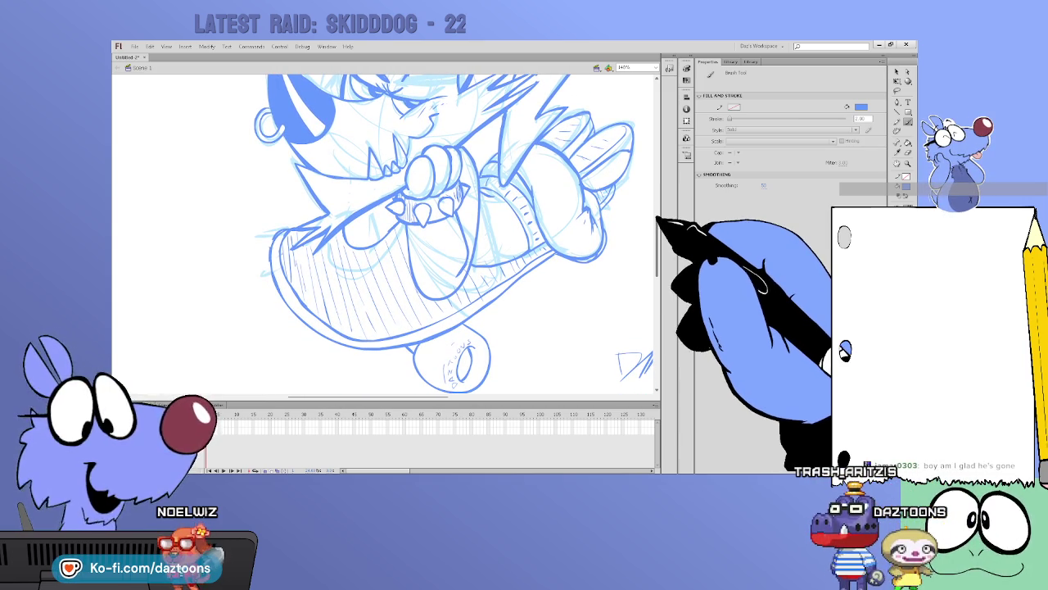
{"action": "key", "text": "v"}
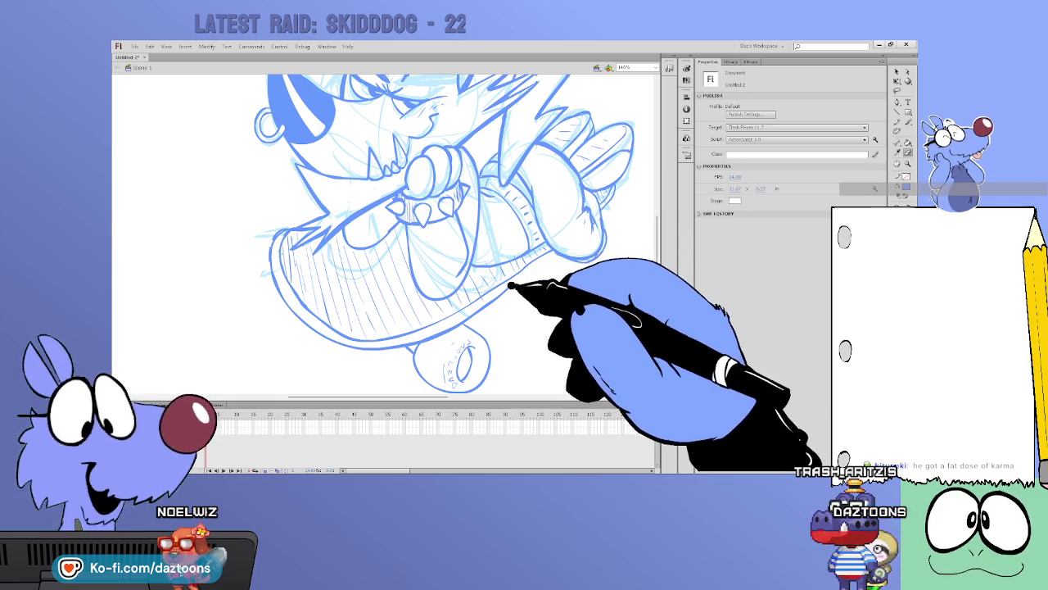
{"action": "key", "text": "b"}
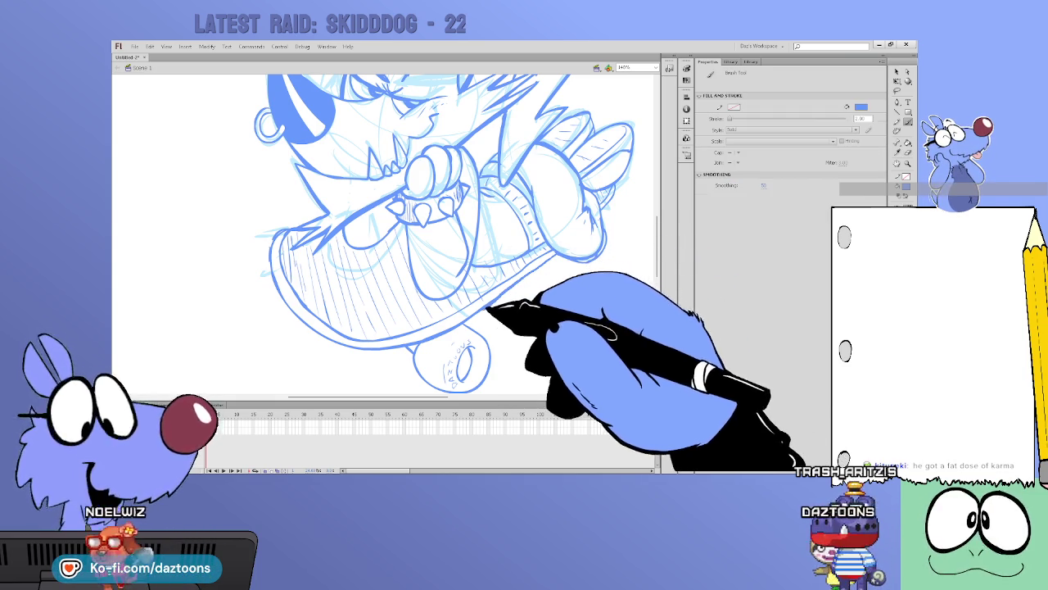
{"action": "left_click_drag", "start_coordinate": [620, 354], "coordinate": [651, 372]}
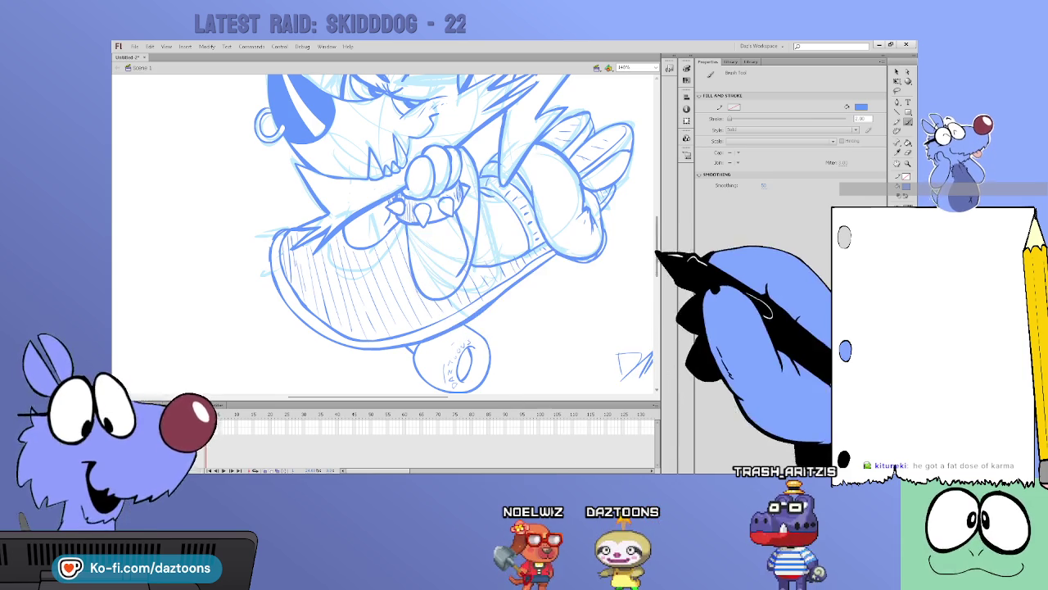
{"action": "scroll", "coordinate": [384, 234], "scroll_direction": "up", "scroll_amount": 3}
Reframe the zoom on the whole sketch and scroll down to the lower-right signature area
{"action": "scroll", "coordinate": [385, 234], "scroll_direction": "down", "scroll_amount": 1}
{"action": "key", "text": "z"}
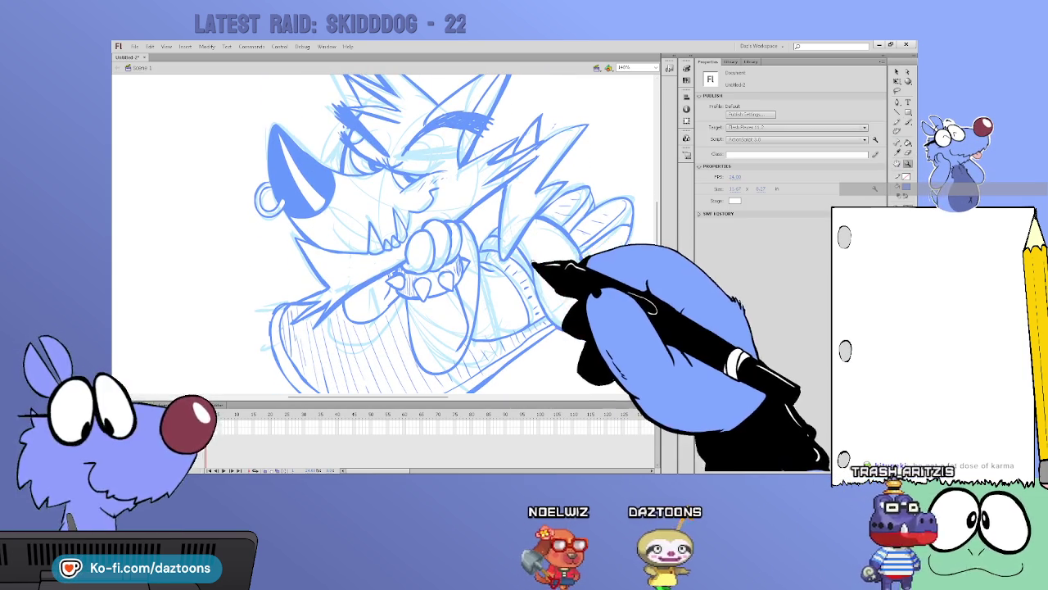
{"action": "key", "text": "ctrl+minus"}
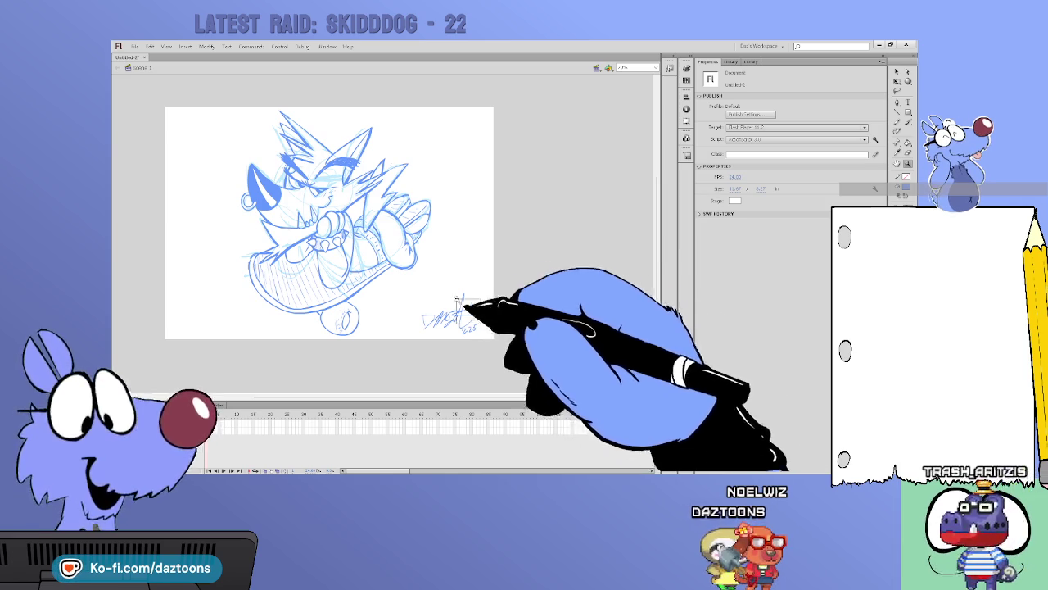
{"action": "key", "text": "ctrl+equal"}
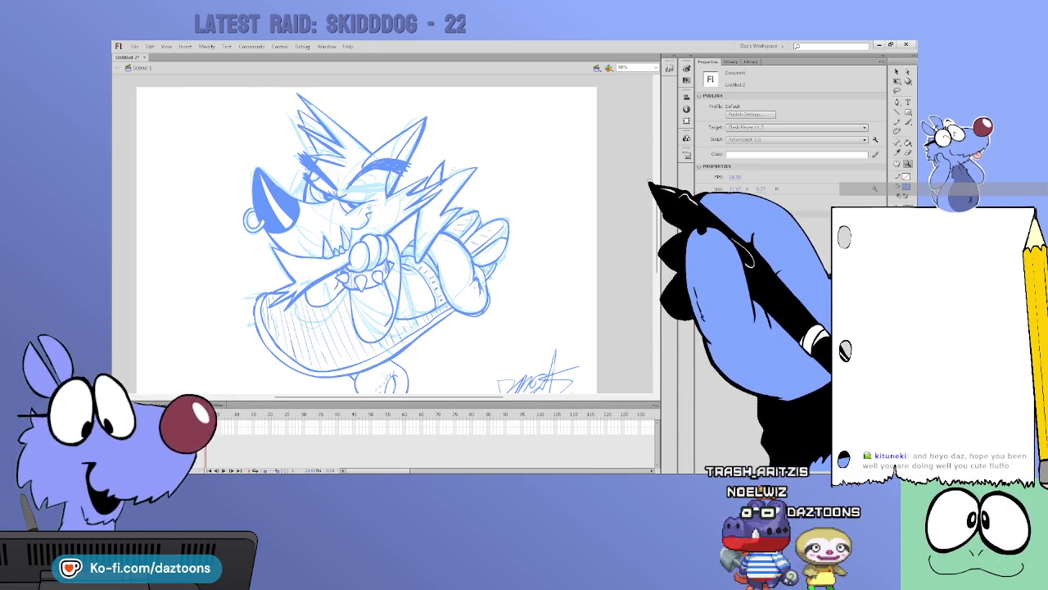
{"action": "scroll", "coordinate": [376, 238], "scroll_direction": "down", "scroll_amount": 1}
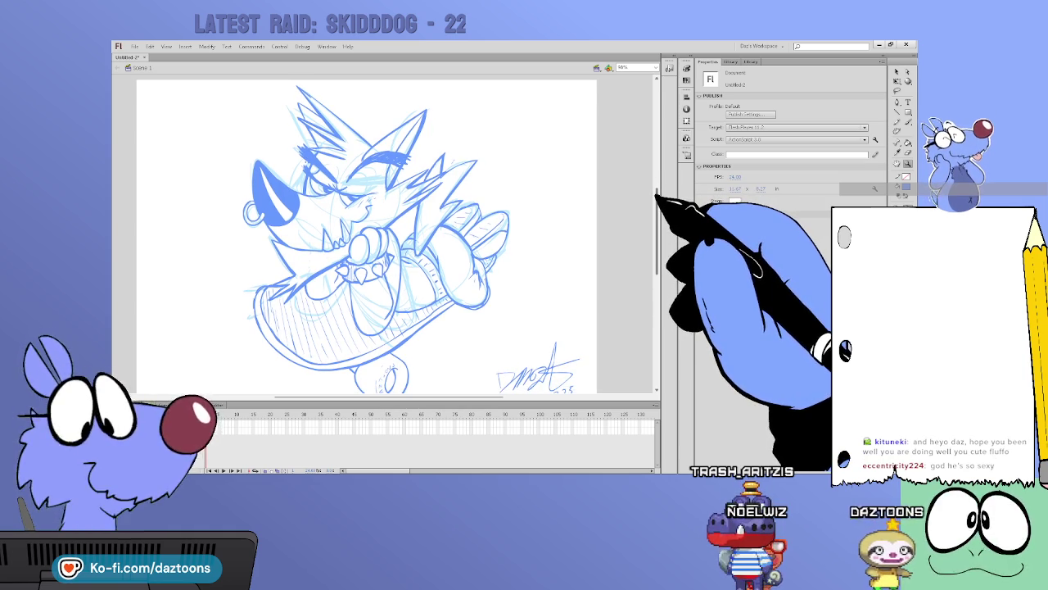
{"action": "scroll", "coordinate": [367, 234], "scroll_direction": "down", "scroll_amount": 1}
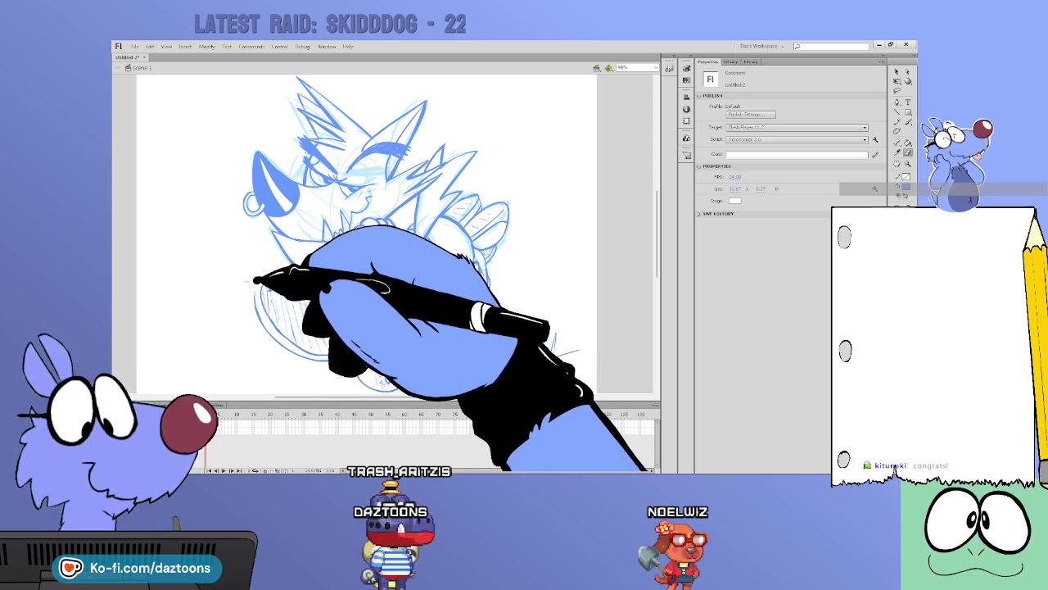
{"action": "key", "text": "b"}
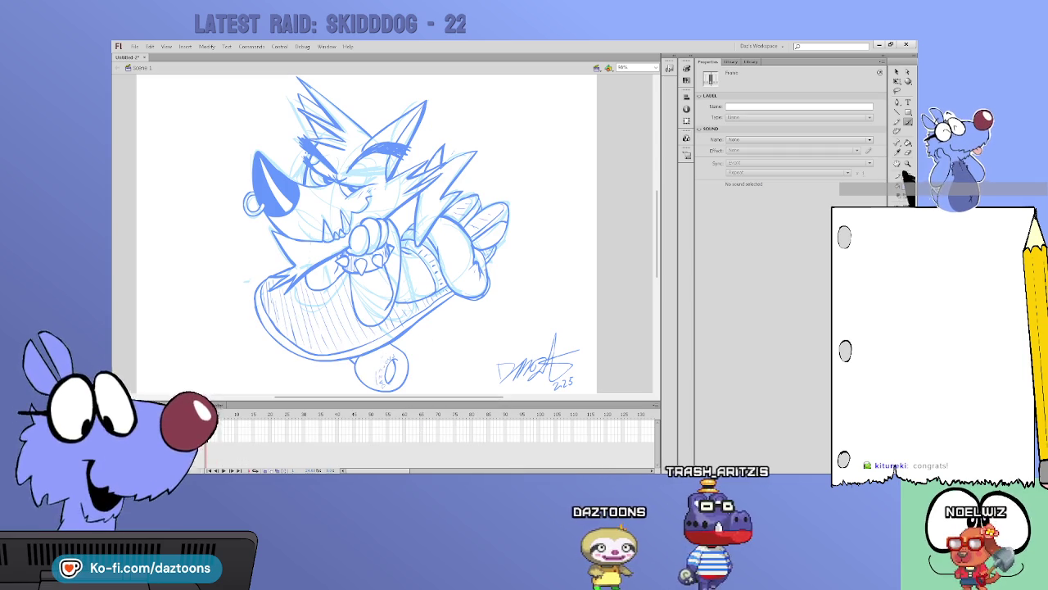
Reframe the stage at 76% and draw a thin rectangle outline across its upper-left area
{"action": "key", "text": "z"}
{"action": "key", "text": "ctrl+minus"}
{"action": "left_click_drag", "start_coordinate": [222, 129], "coordinate": [479, 299]}
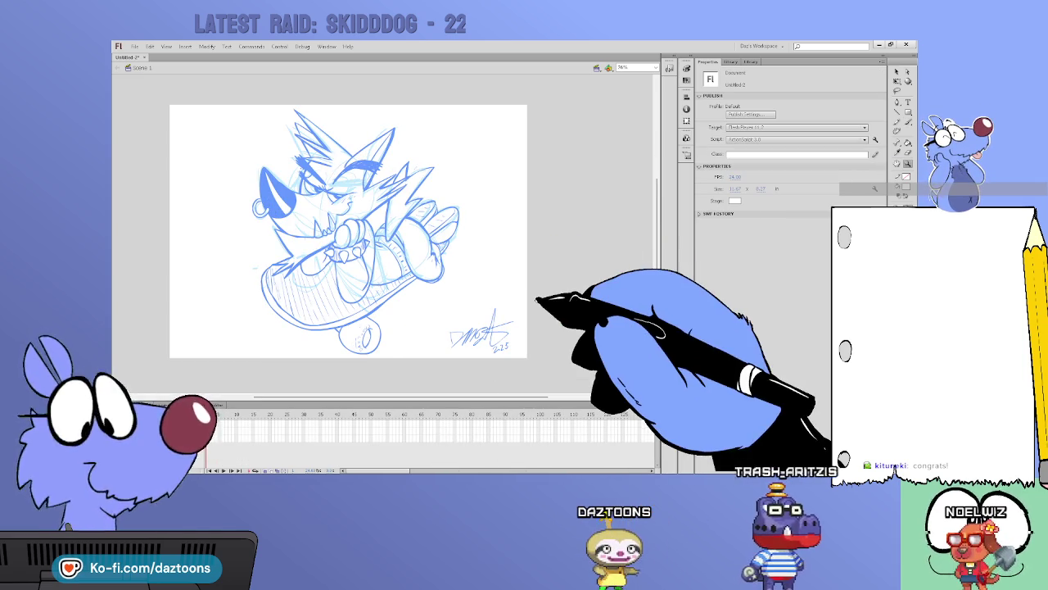
{"action": "key", "text": "r"}
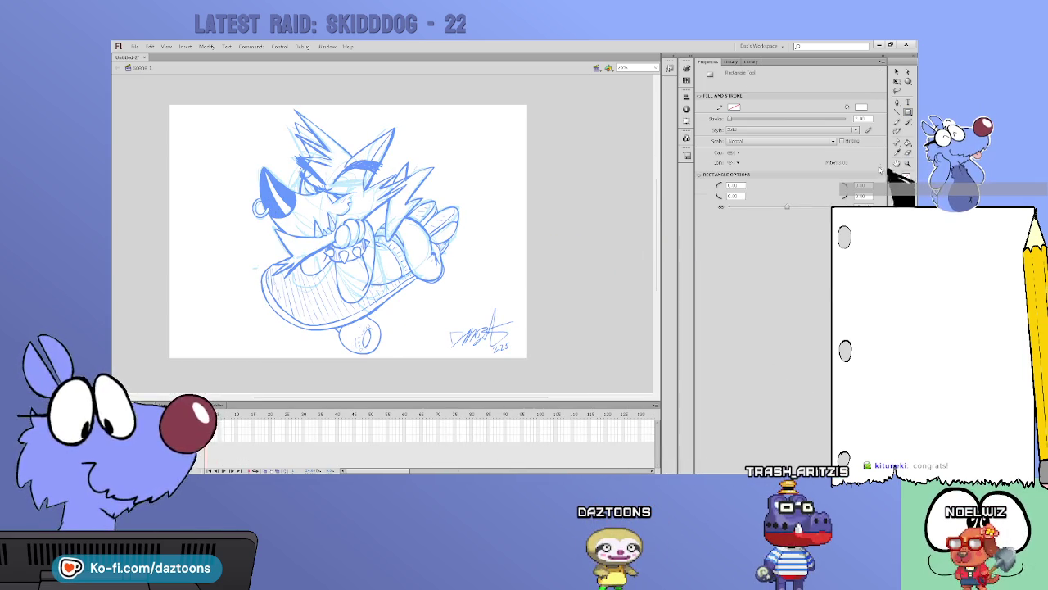
{"action": "left_click_drag", "start_coordinate": [169, 103], "coordinate": [363, 228]}
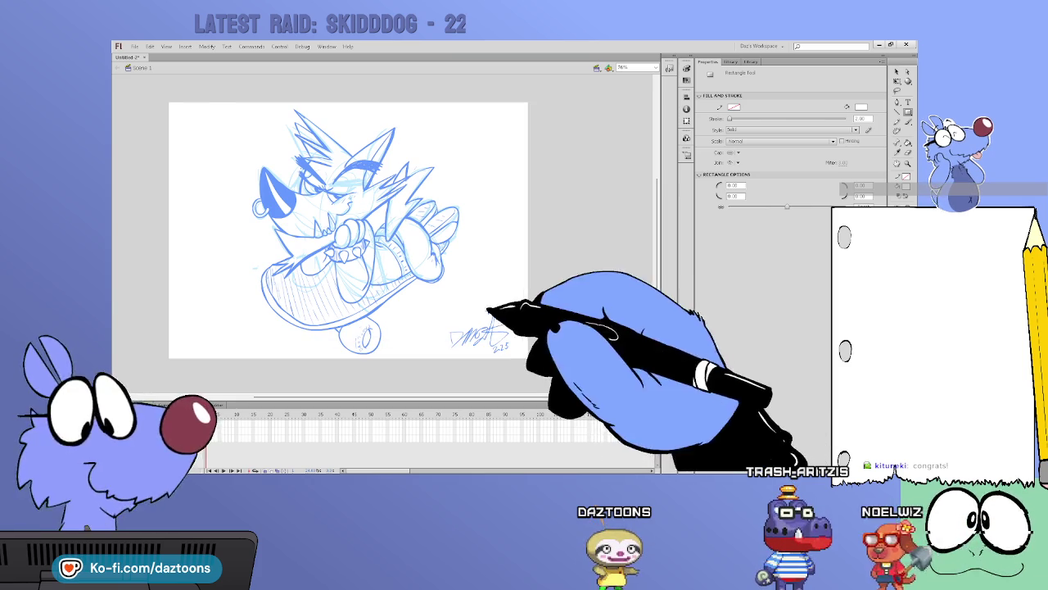